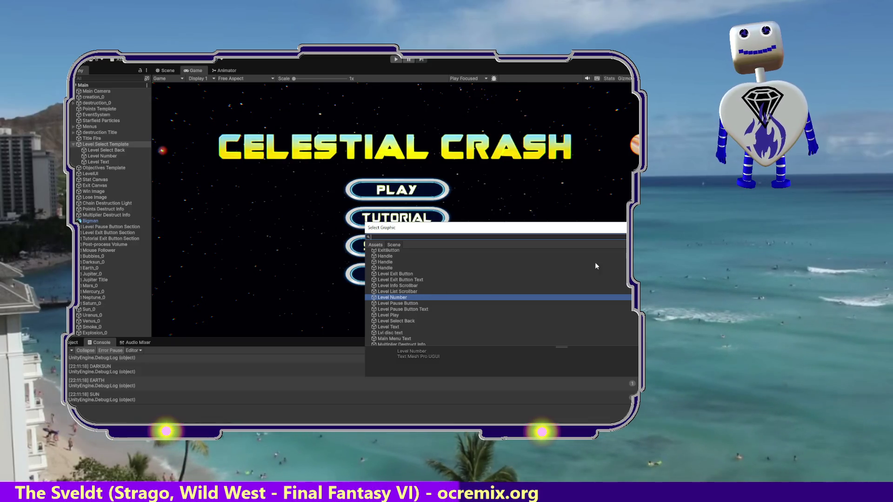
Close the graphic picker without choosing one and select Level Select Back in the Level Select Template.
click(173, 184)
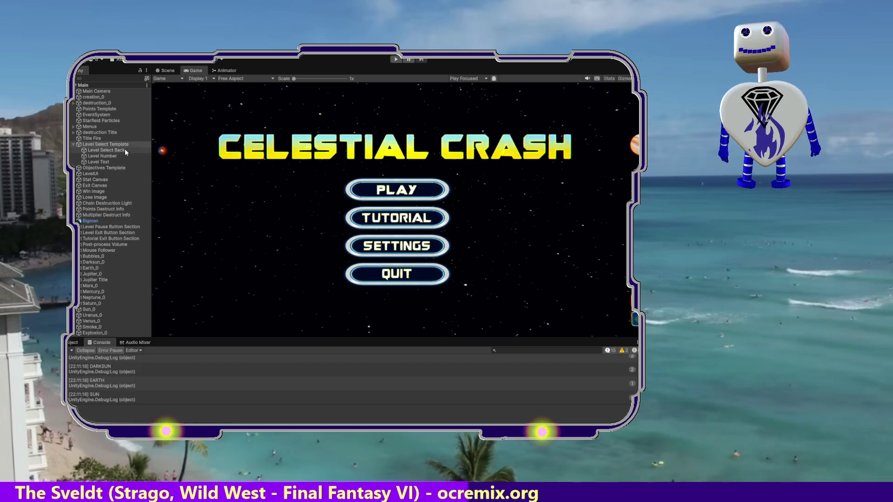
click(99, 151)
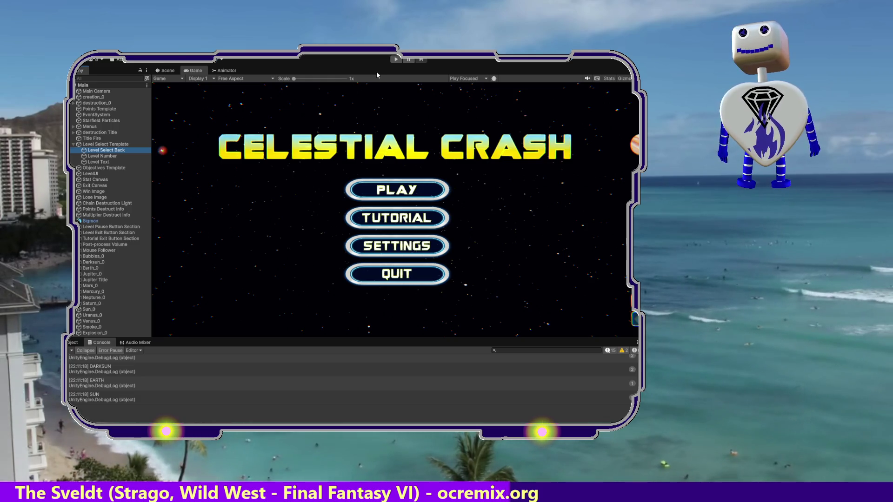
key(alt+Tab)
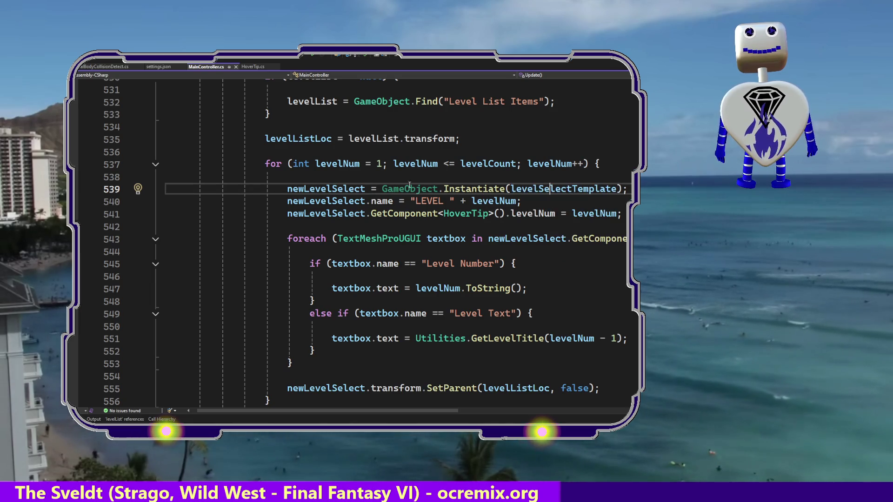
click(310, 189)
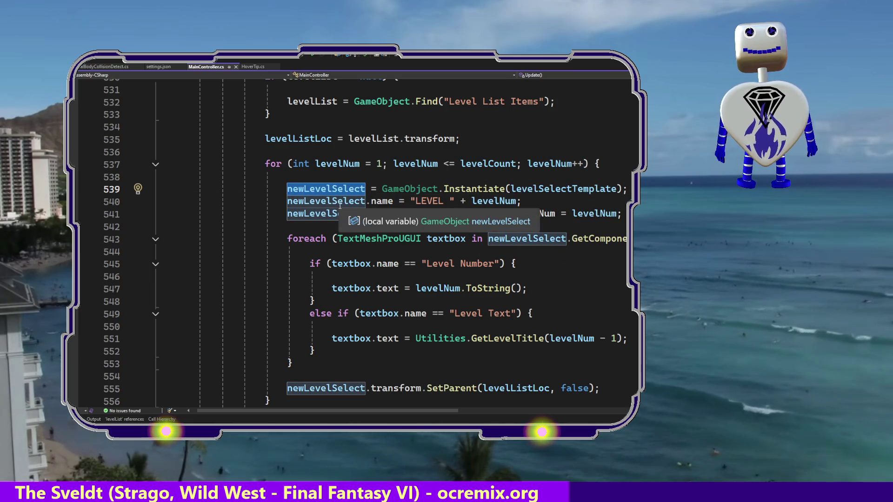
double_click(465, 214)
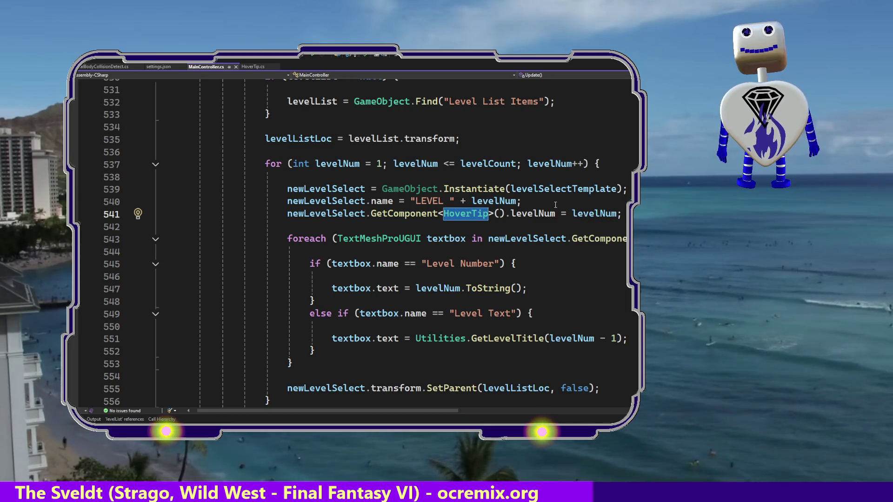
mouse_move(434, 217)
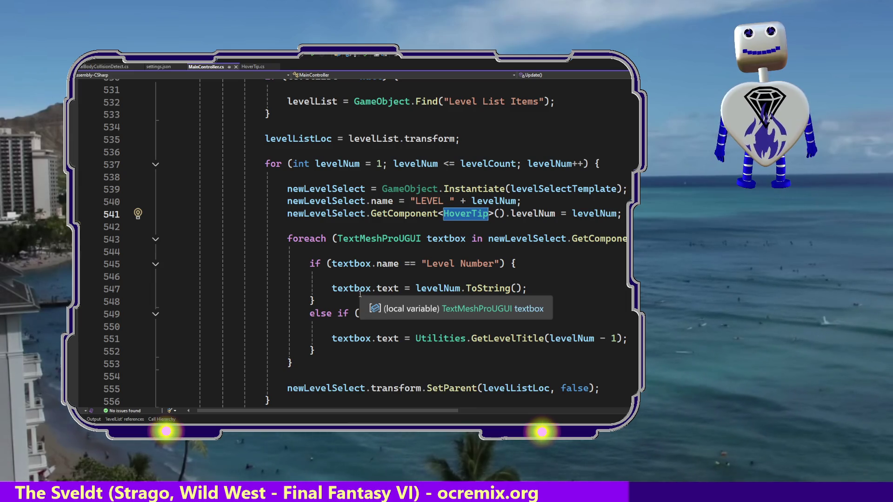
click(389, 289)
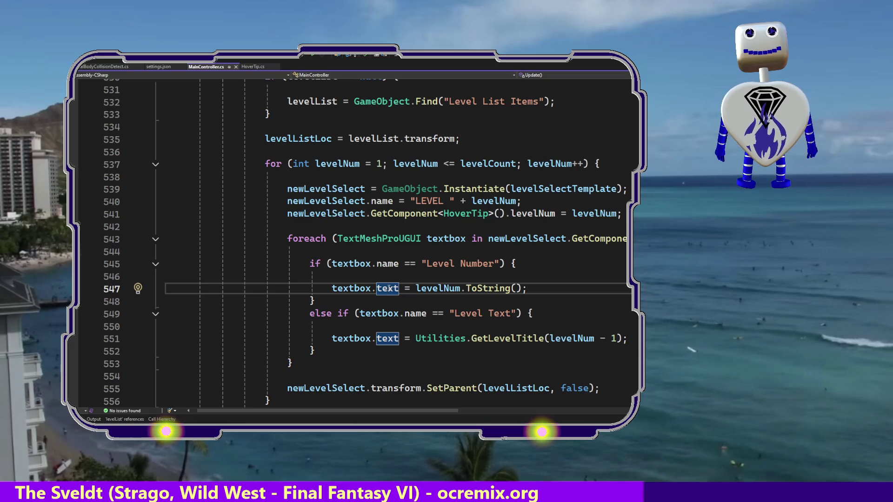
mouse_move(447, 411)
mouse_down()
mouse_move(514, 412)
mouse_move(516, 422)
mouse_move(470, 410)
mouse_up()
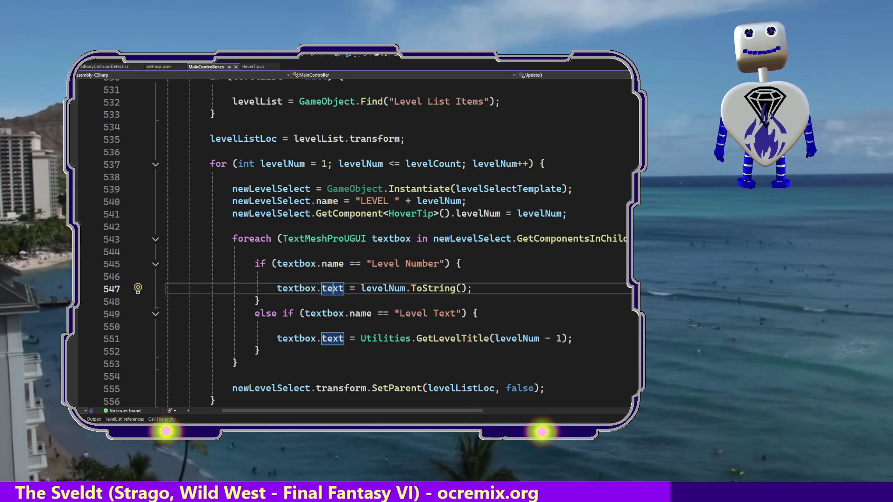
key(Up)
key(Up)
key(Up)
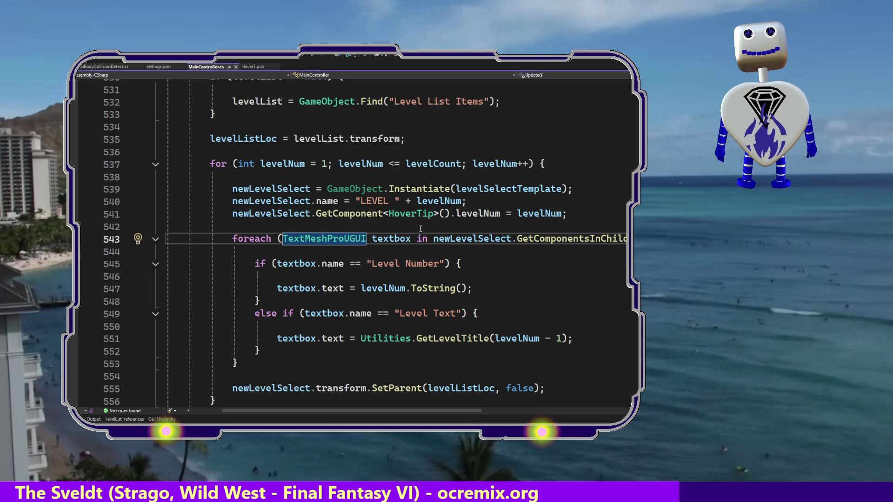
key(alt+Tab)
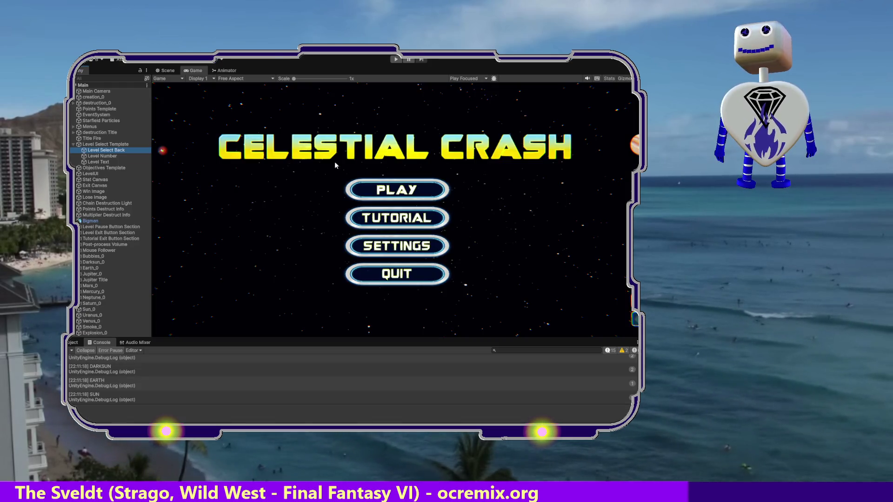
click(111, 157)
click(110, 162)
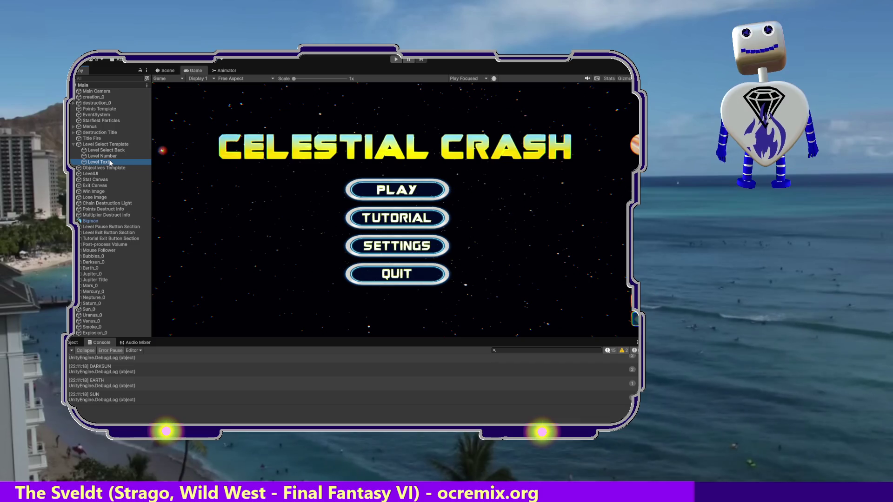
click(111, 156)
click(112, 150)
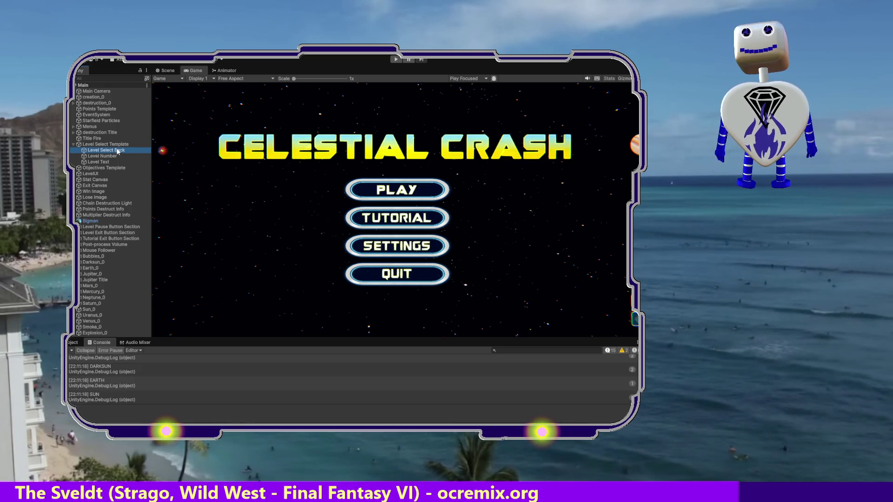
key(alt+Tab)
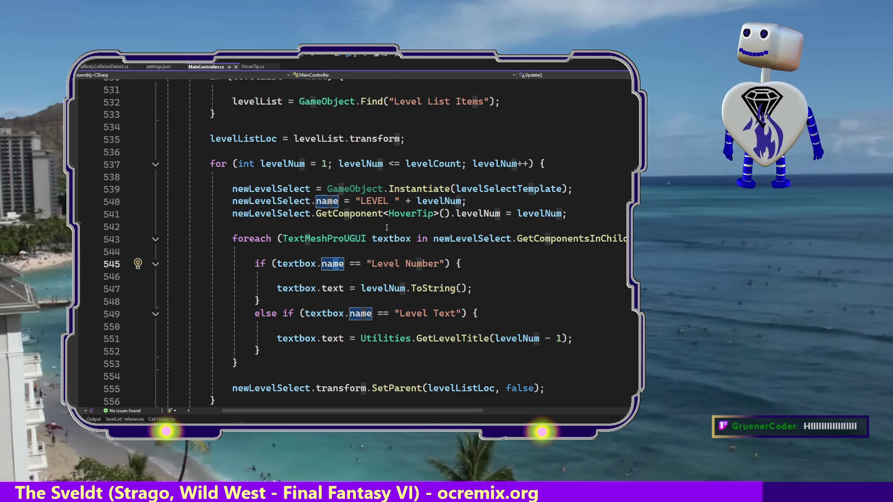
Back in MainController.cs, insert a new line 542 after the HoverTip levelNum assignment.
mouse_move(366, 218)
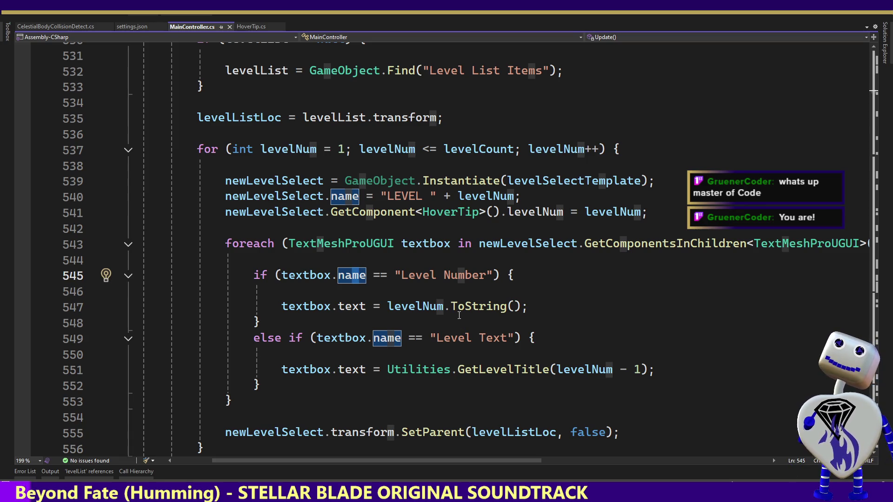
mouse_move(629, 242)
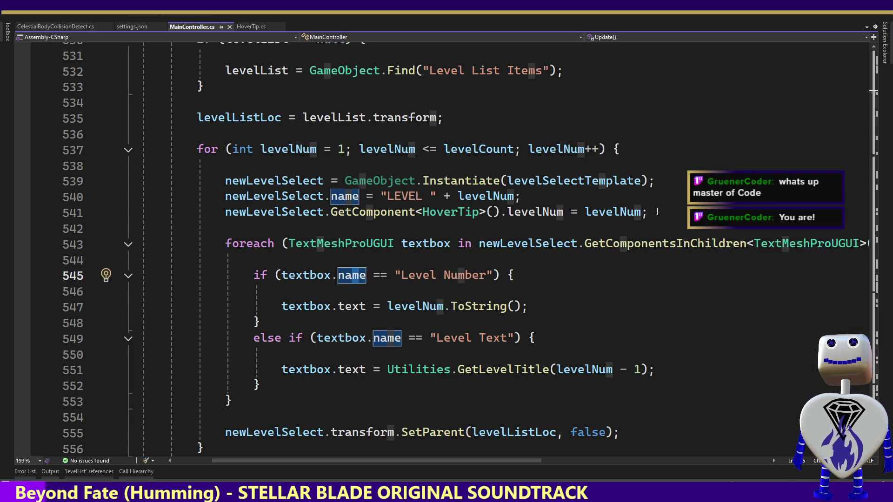
click(681, 209)
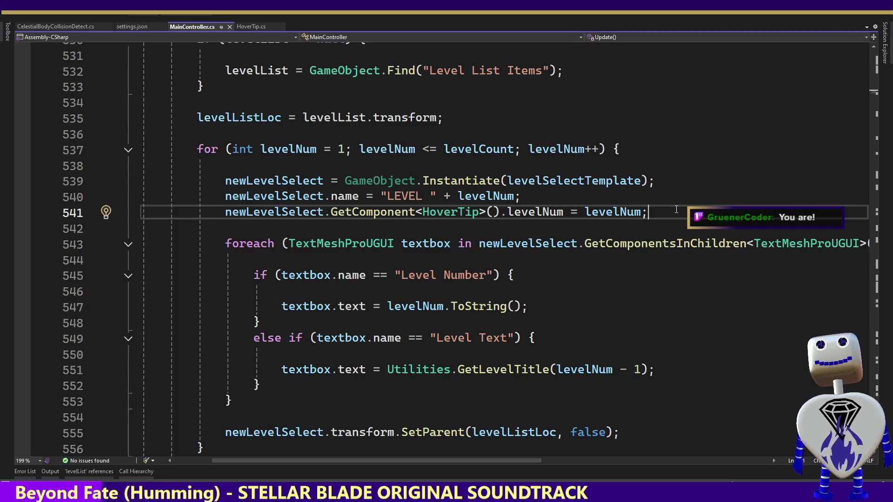
key(Return)
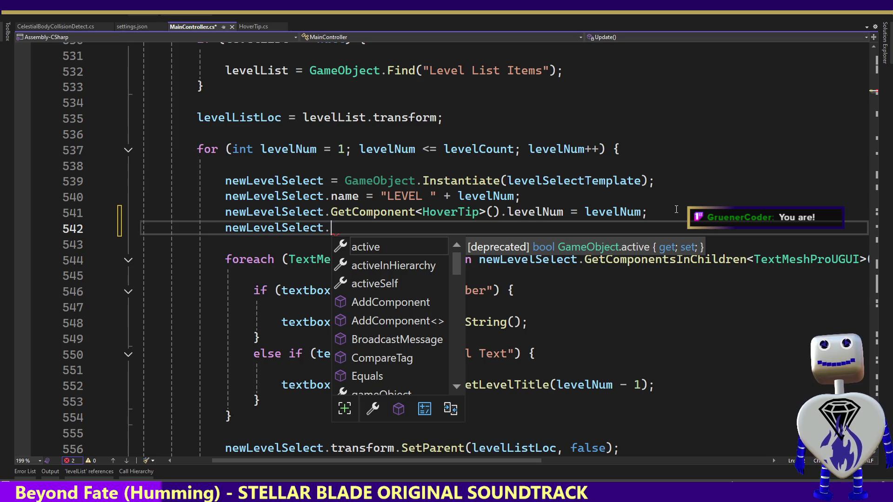
Browse newLevelSelect's member suggestions on line 542 and accept gameObject.
text(ge)
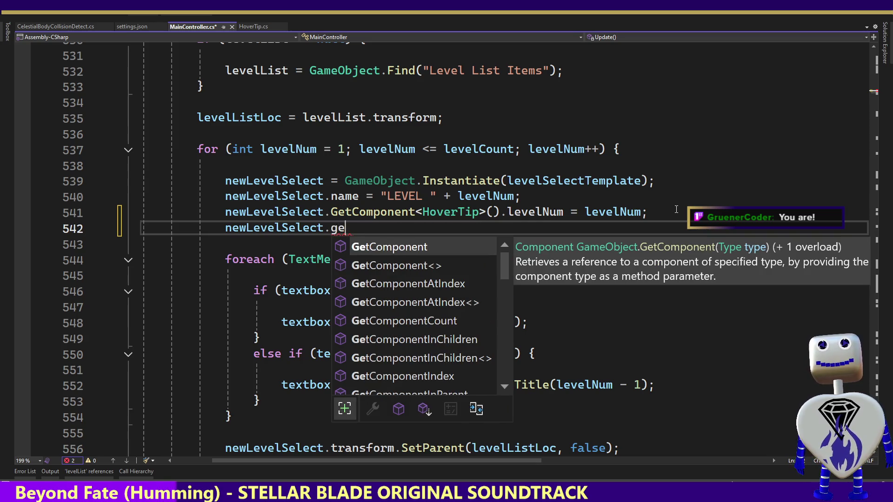
key(BackSpace)
key(BackSpace)
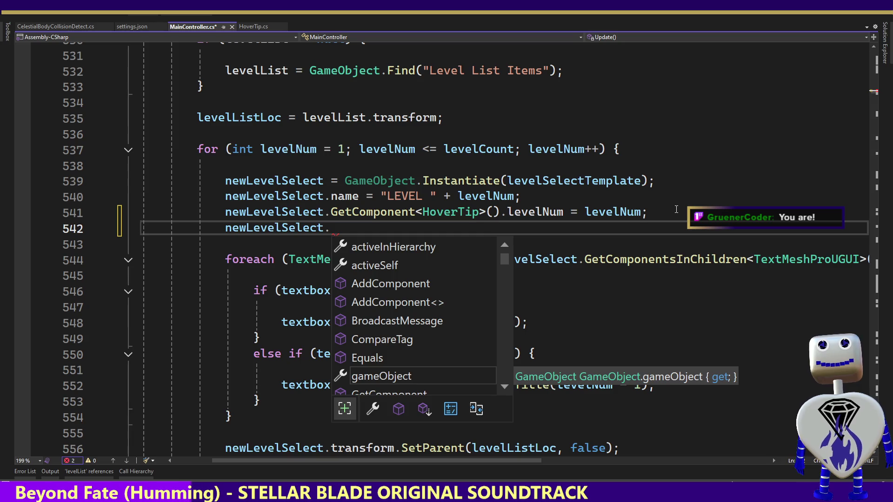
key(Down)
key(Up)
key(Up)
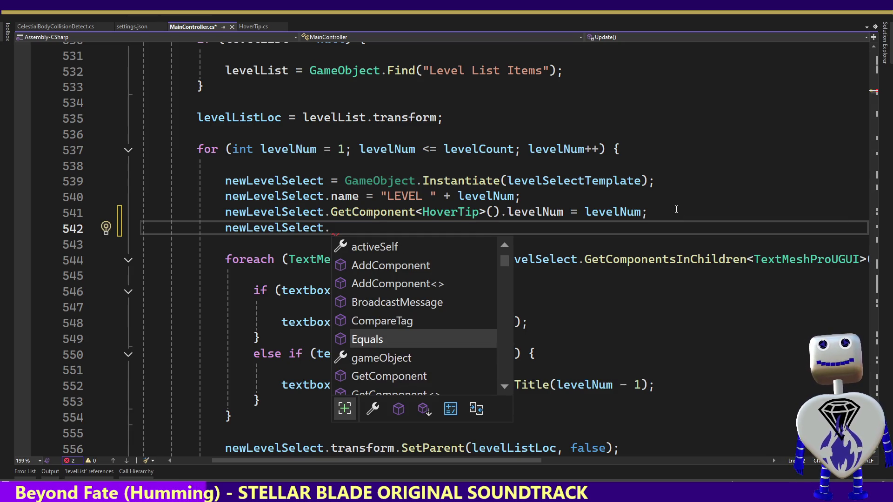
key(Down)
key(Tab)
Try SetActive and other members after gameObject, then trim line 542 back to 'newLevelSelect.'.
text(.)
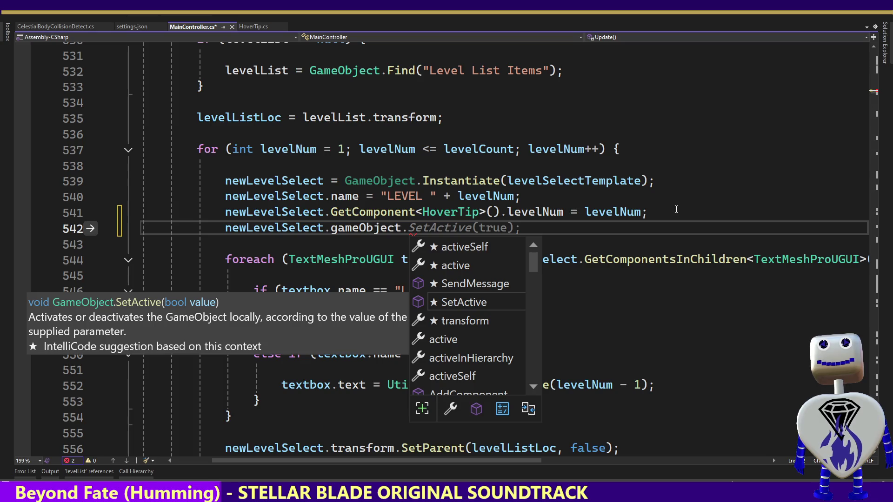
text(Set)
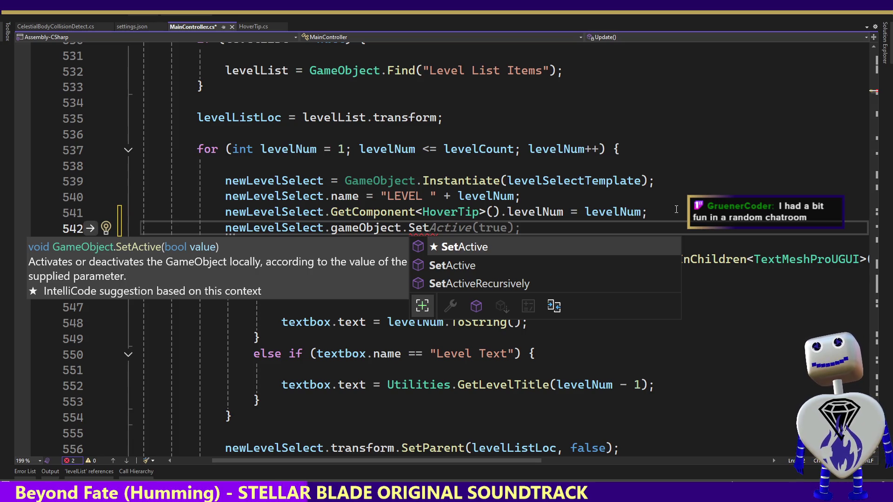
key(BackSpace)
key(BackSpace)
key(BackSpace)
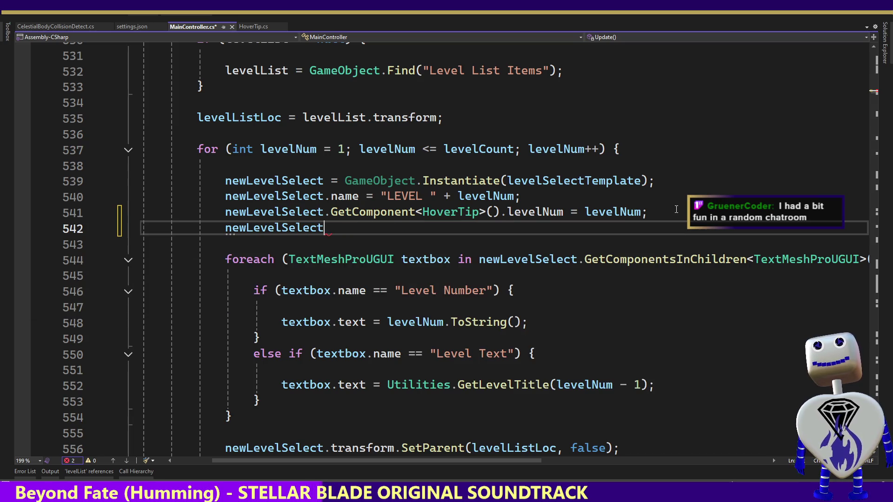
text(.)
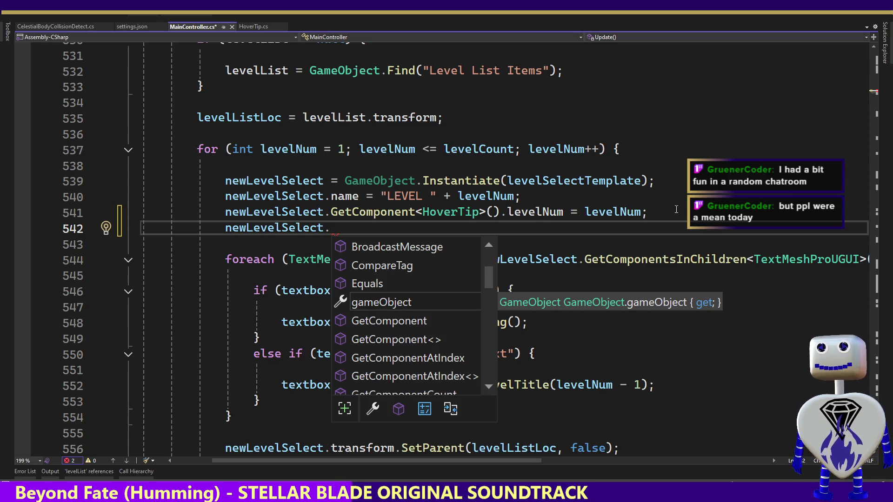
key(Tab)
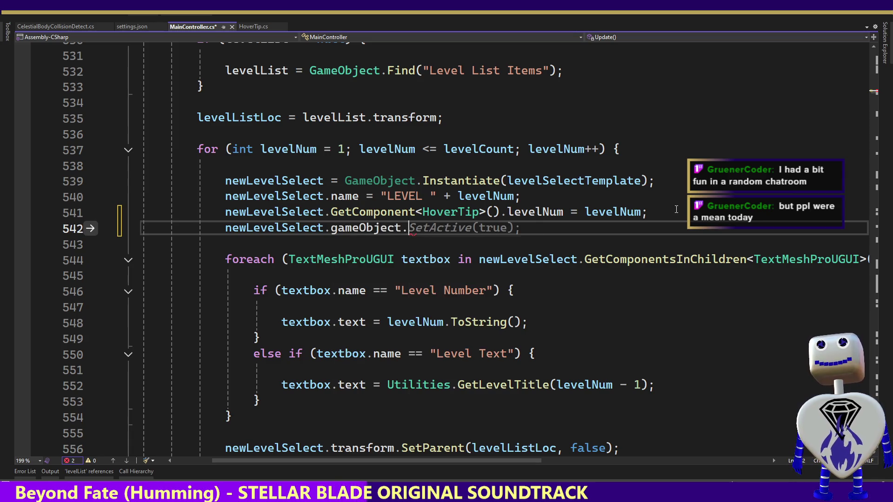
text(G)
key(BackSpace)
text(F)
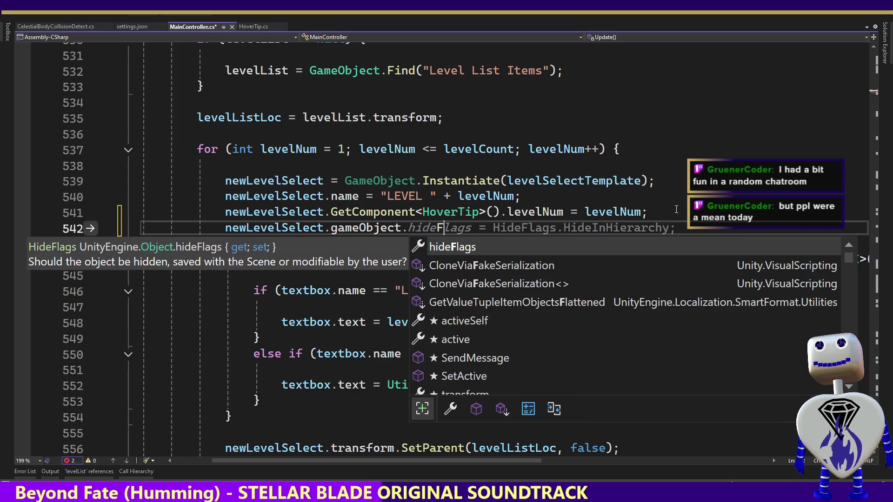
text(in)
key(BackSpace)
key(BackSpace)
key(BackSpace)
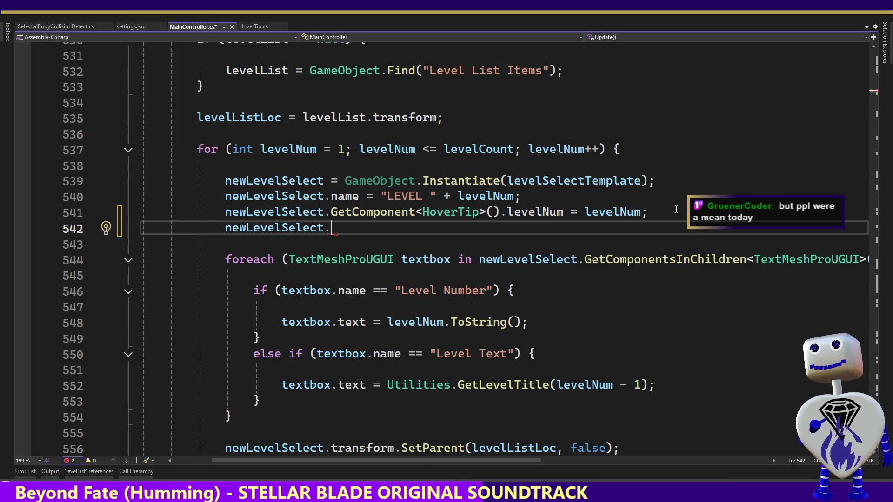
Reopen newLevelSelect's member suggestions and review GetComponentInChildren, AddComponent, GetInstanceID and others.
key(ctrl+space)
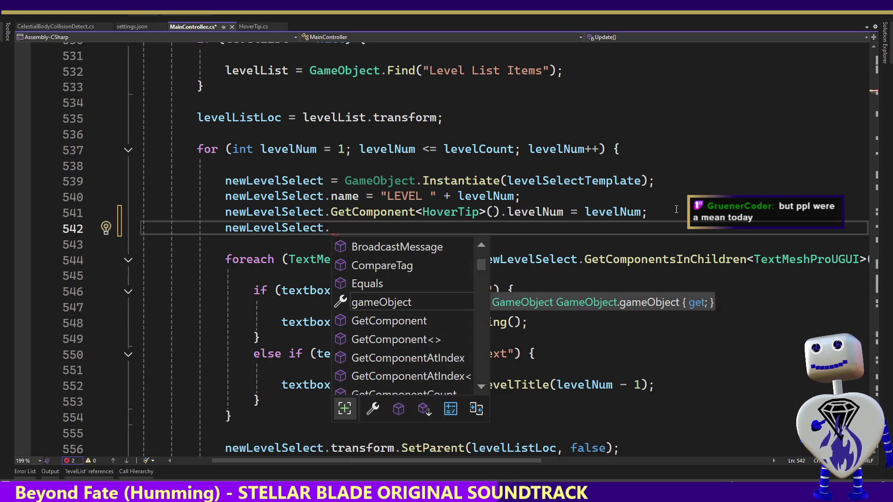
key(Down)
key(Down)
key(Down)
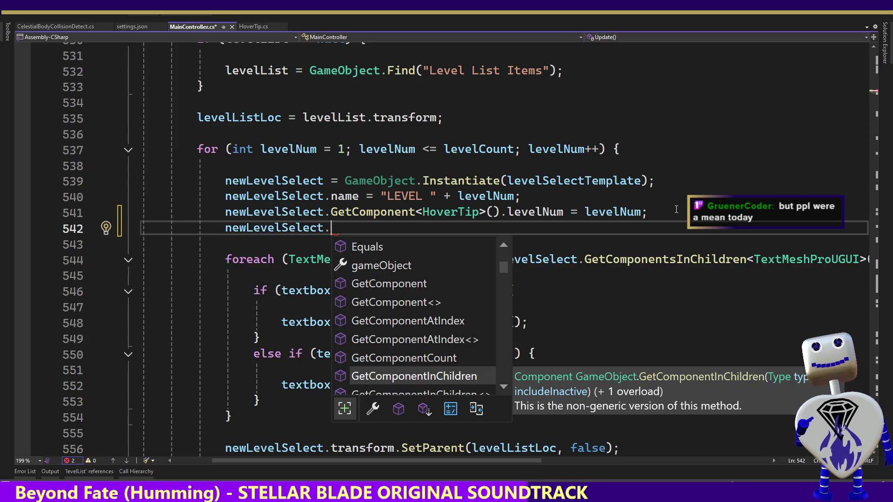
key(Down)
key(Down)
key(Down)
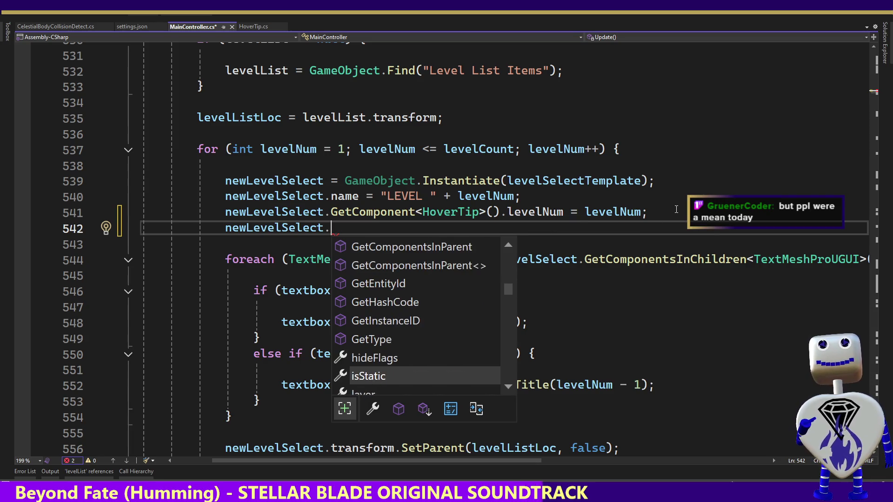
key(Down)
key(Down)
key(Down)
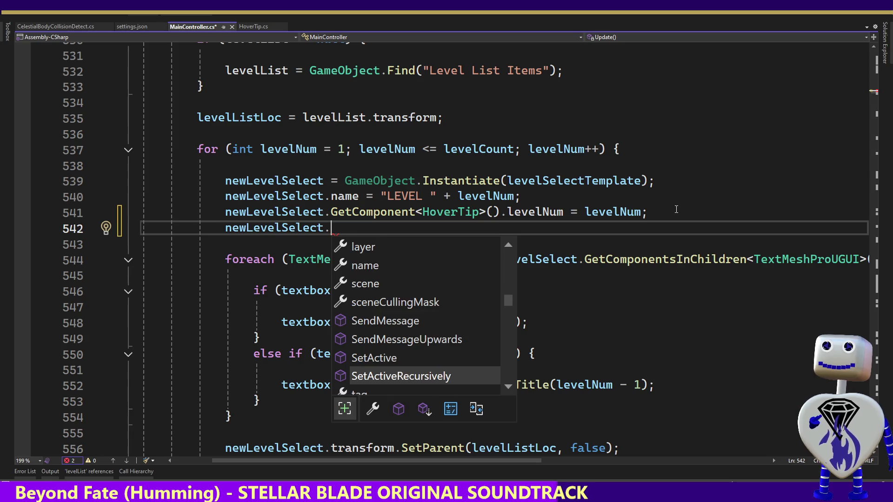
key(Down)
key(Down)
key(Down)
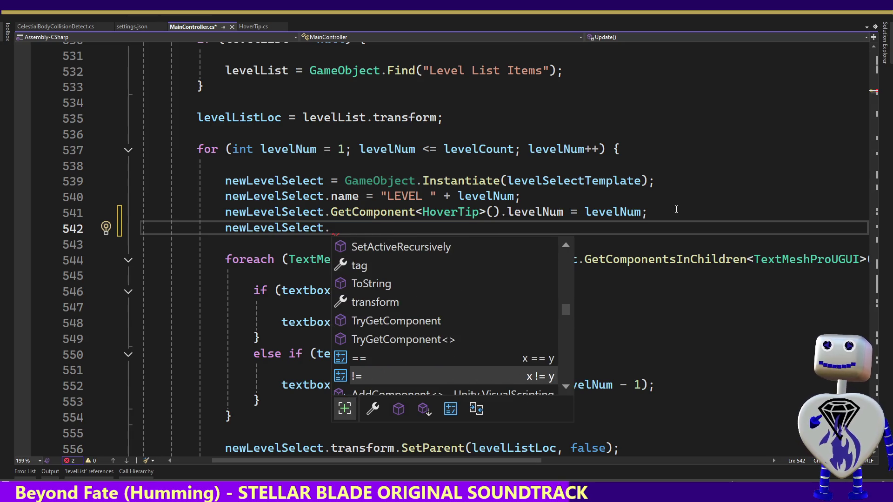
key(Up)
key(Up)
key(Up)
key(Up)
key(Up)
key(Up)
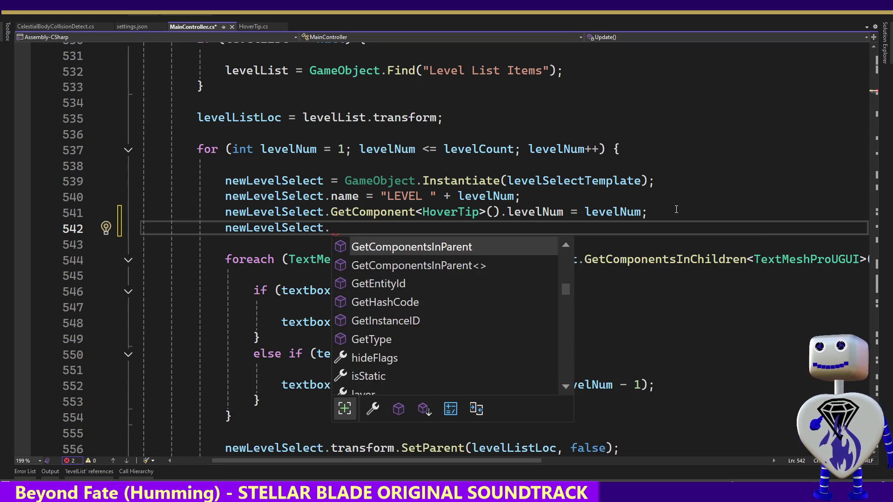
key(Up)
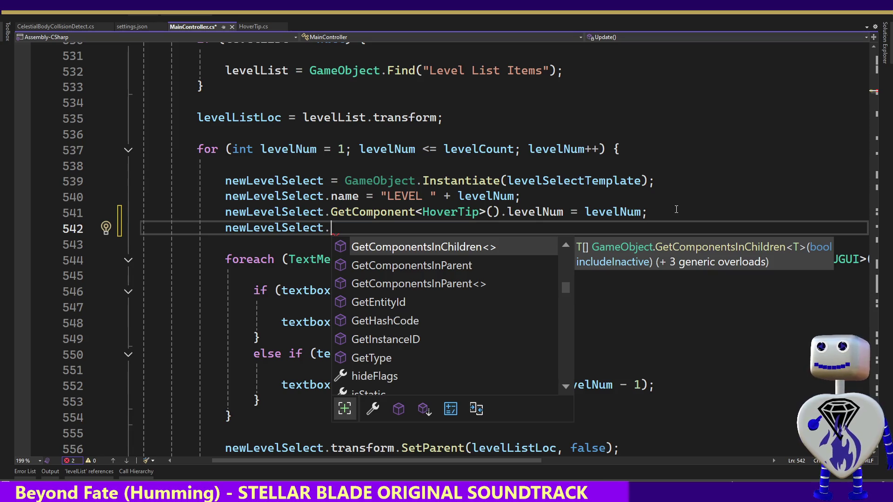
key(Up)
key(Up)
key(Up)
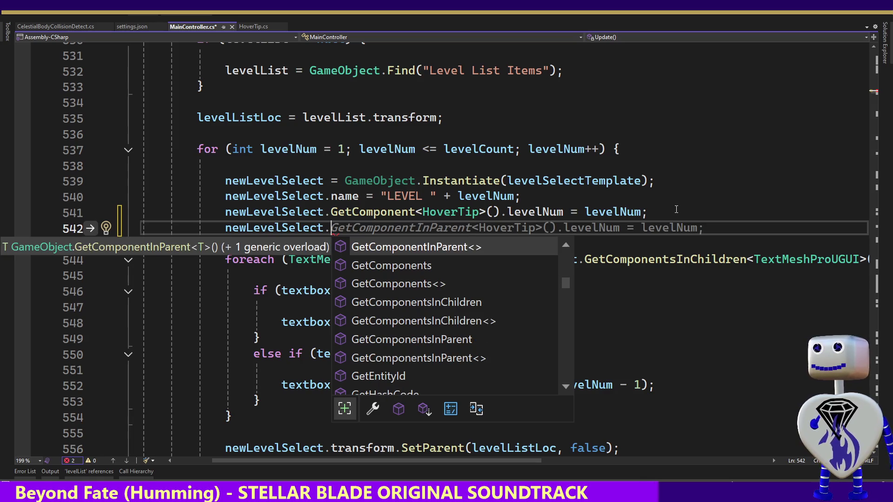
key(Up)
key(Up)
key(Up)
key(Up)
key(Up)
key(Up)
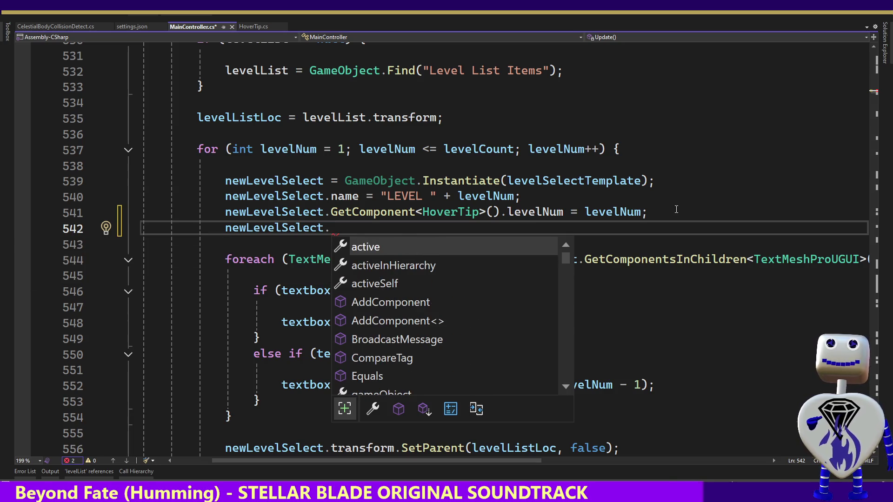
key(Down)
key(Down)
key(Down)
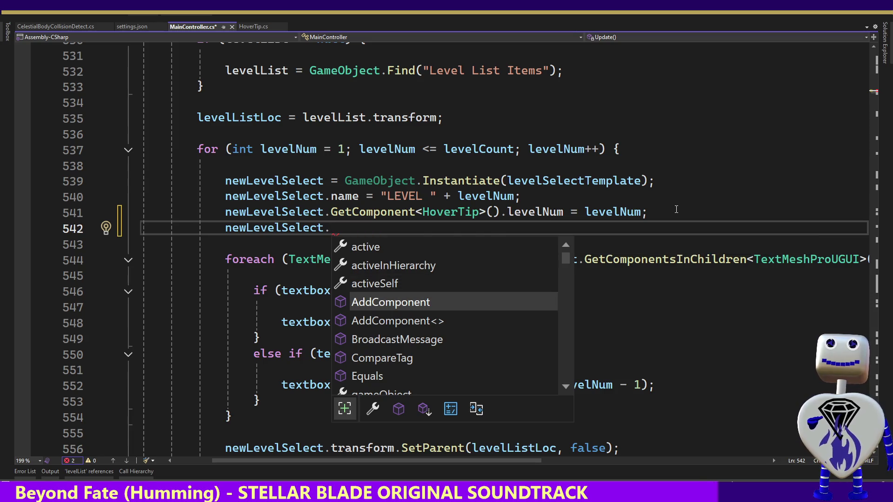
key(Down)
key(Down)
key(Down)
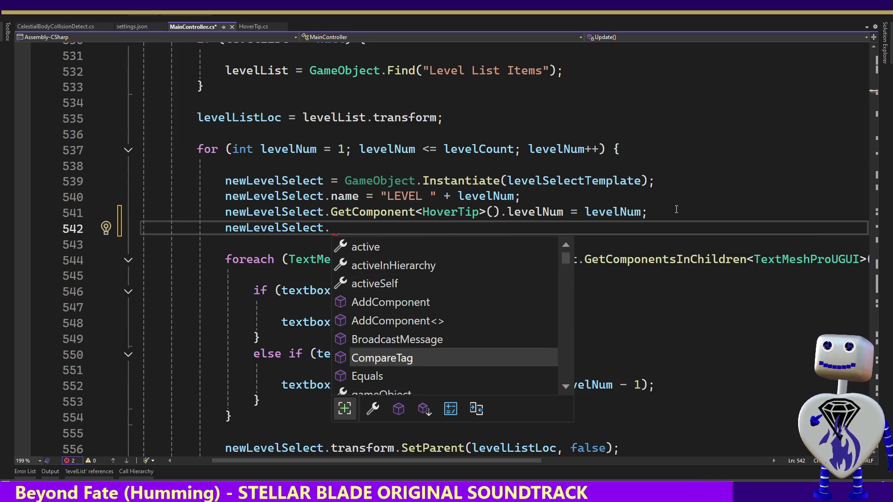
key(Down)
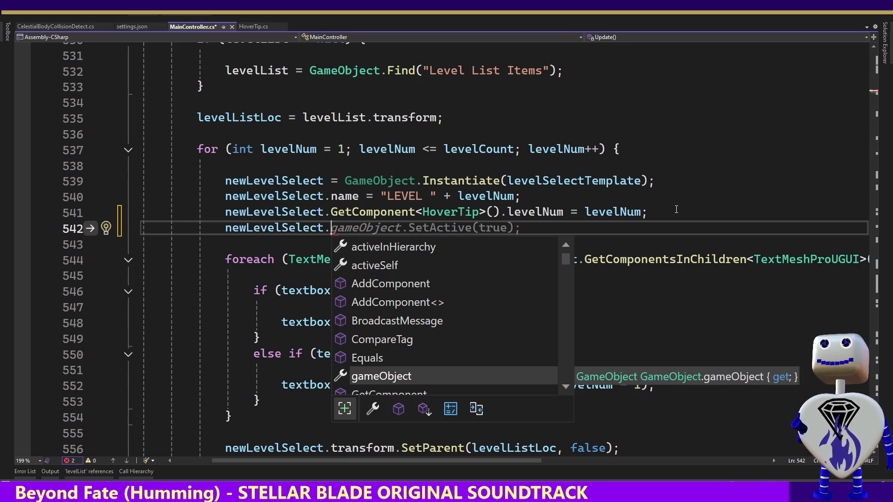
key(Down)
key(Down)
key(Down)
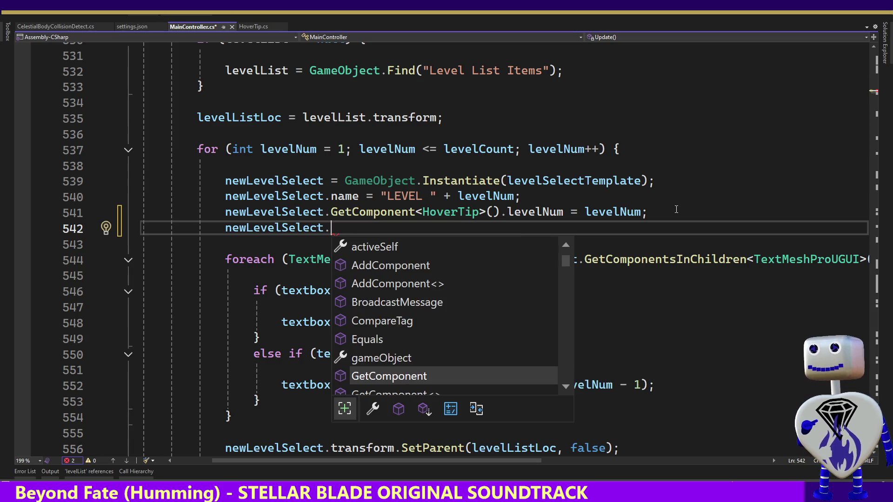
key(Down)
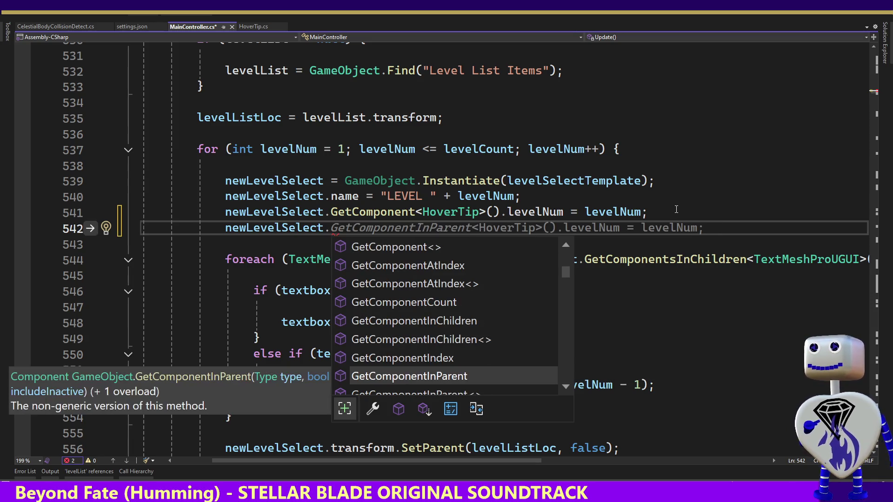
key(Down)
key(Down)
key(Down)
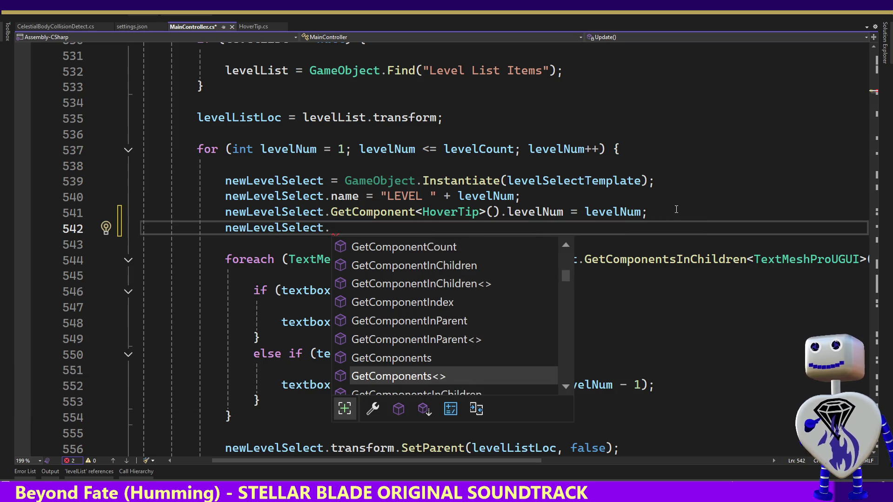
key(Down)
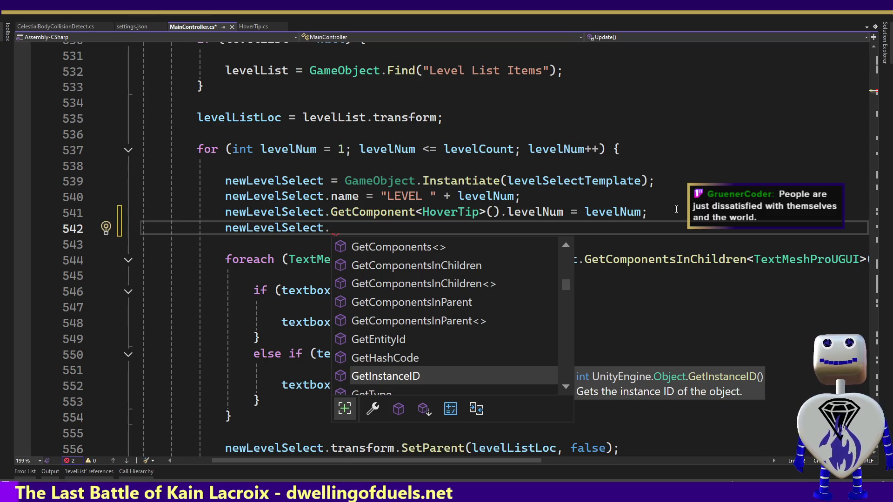
Retype the dot, browse newLevelSelect's members again and accept gameObject on line 542.
key(BackSpace)
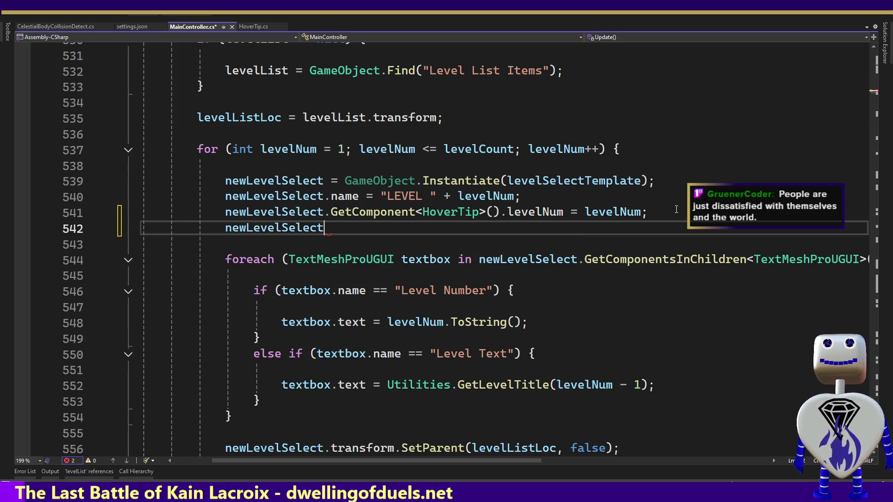
text(.)
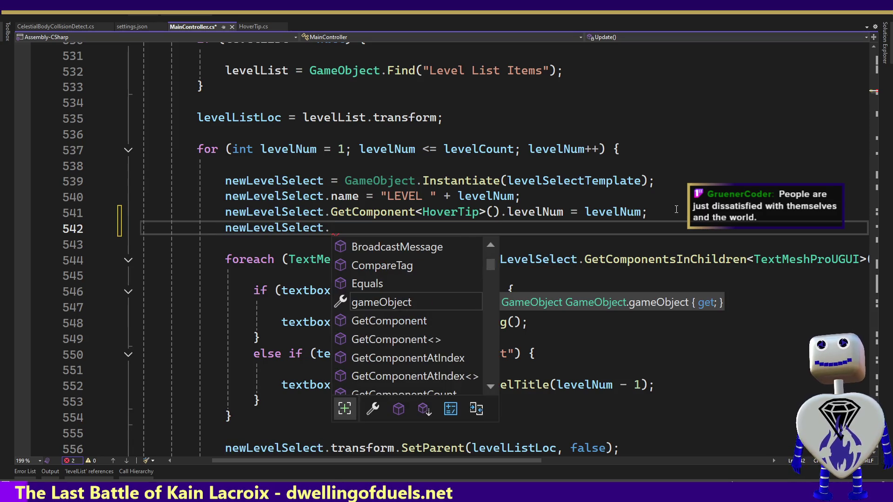
key(Down)
key(Down)
key(Down)
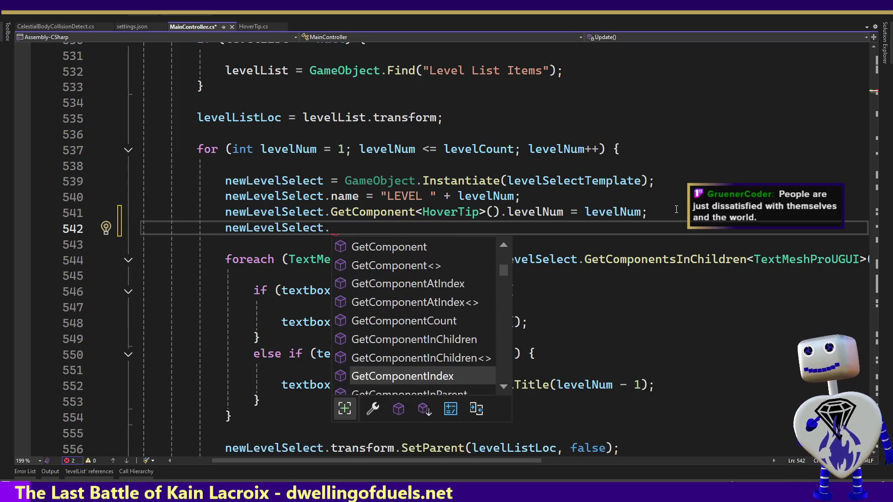
key(Down)
key(Down)
key(Down)
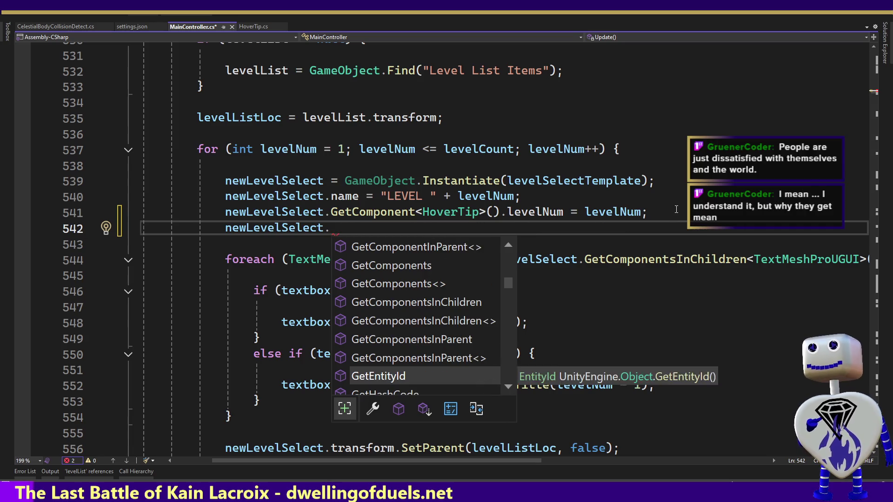
key(Down)
key(Down)
key(Down)
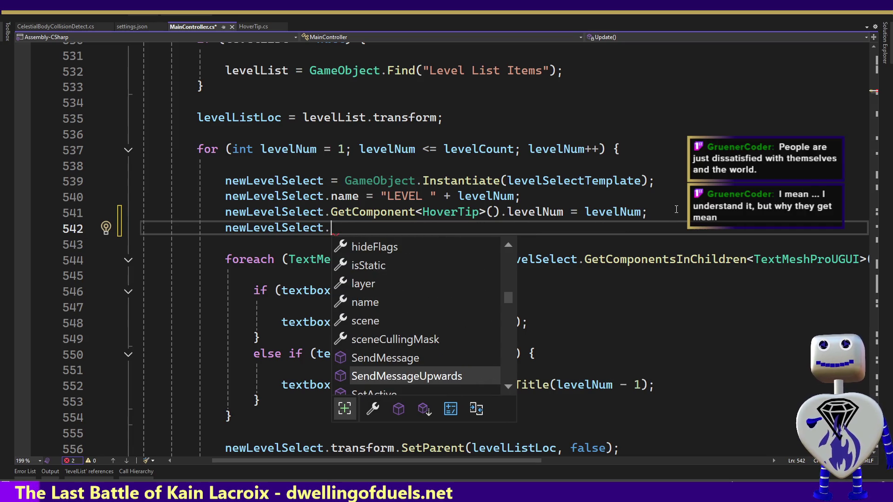
key(Down)
key(Down)
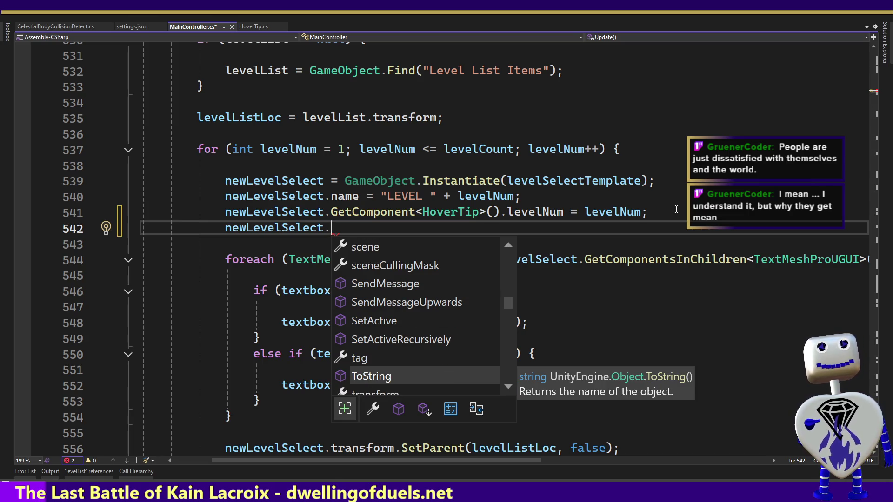
key(Down)
key(Down)
key(Down)
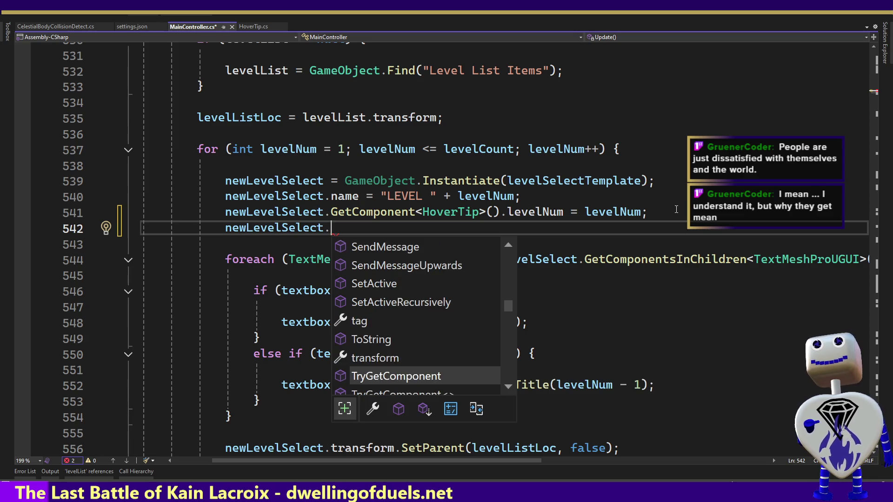
key(Down)
key(Down)
key(Down)
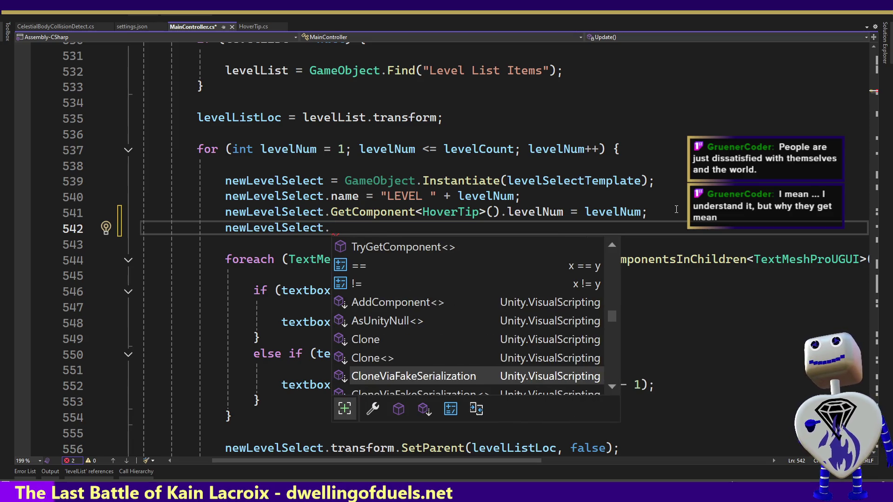
key(Down)
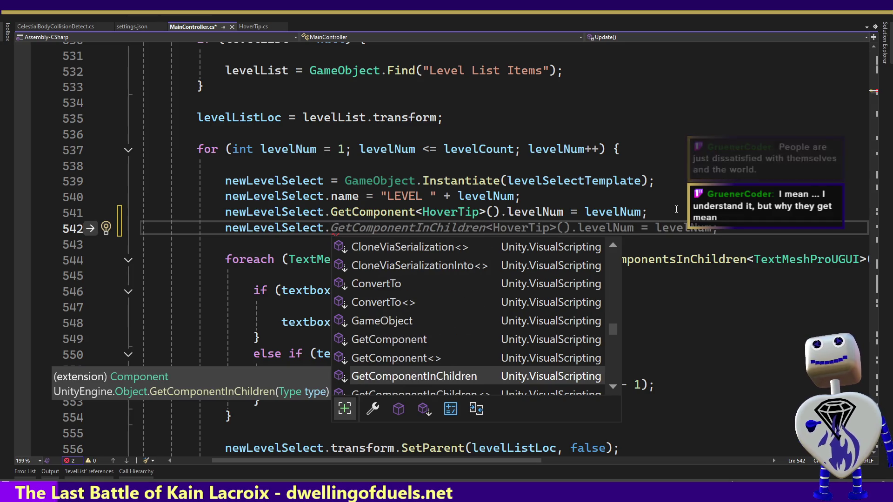
key(Up)
key(Up)
key(Up)
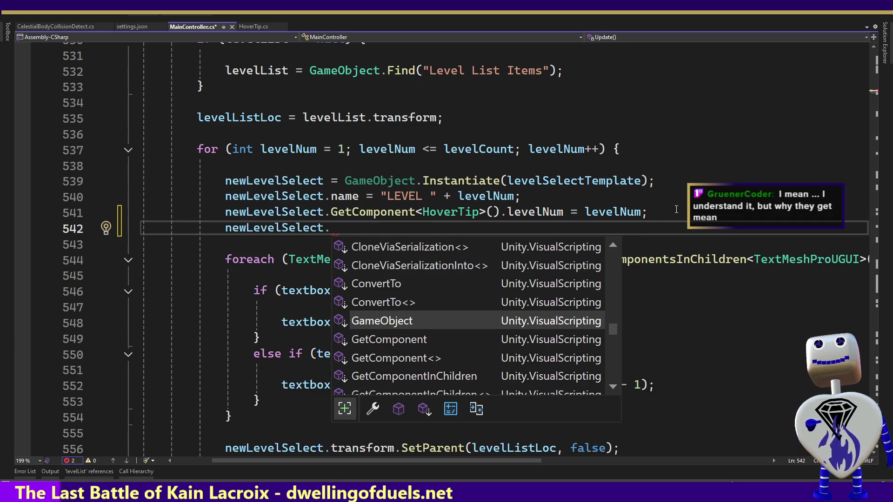
key(Up)
key(Up)
key(Page_Down)
key(Page_Down)
key(Page_Down)
key(Page_Up)
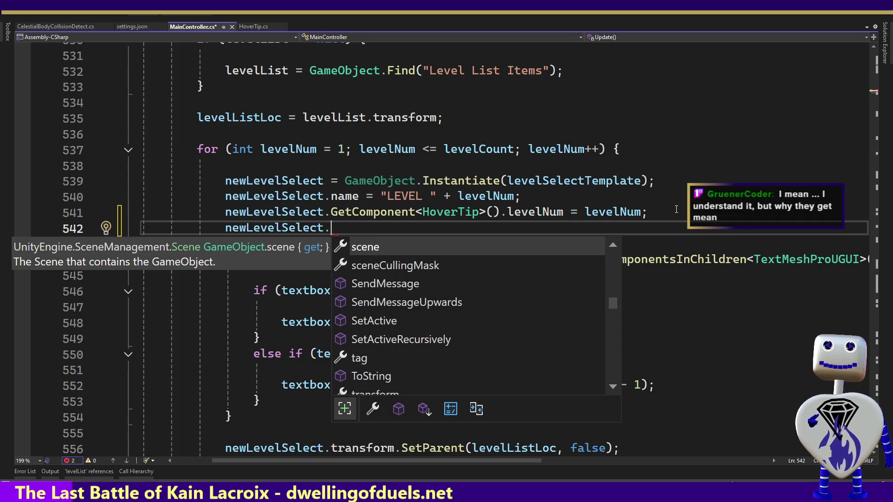
key(Up)
key(Up)
key(Up)
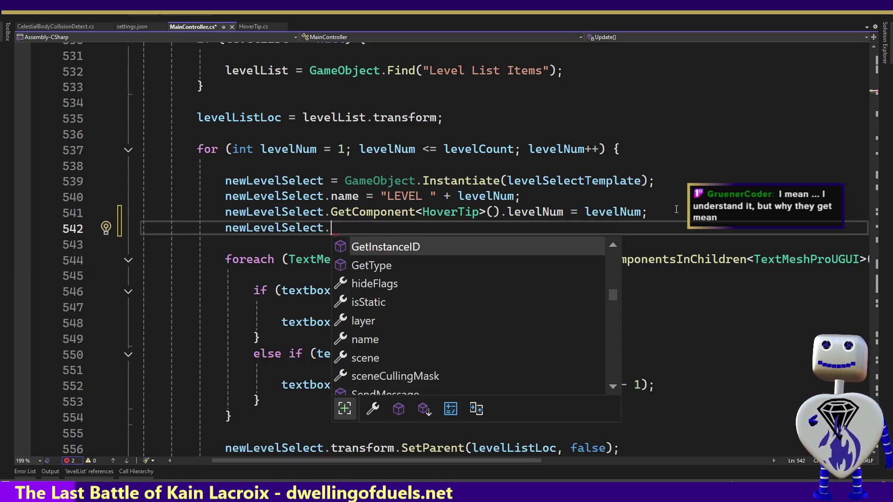
key(Up)
key(Up)
key(Up)
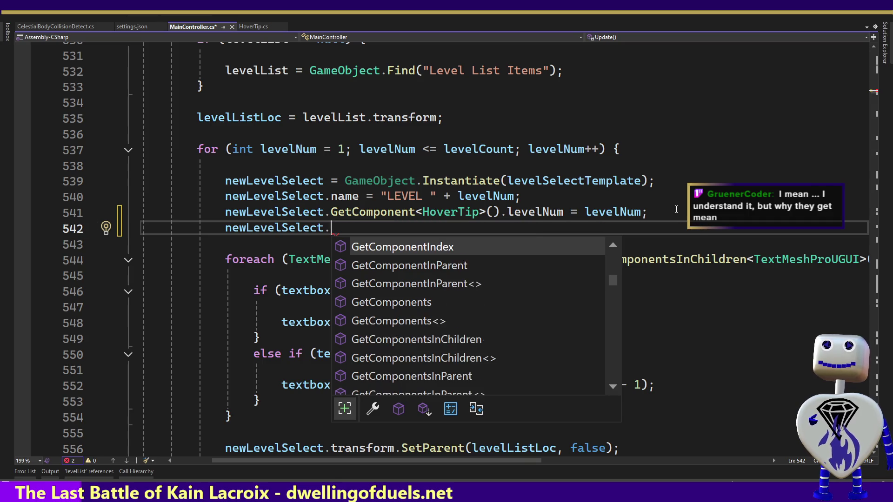
key(Up)
key(Up)
key(Up)
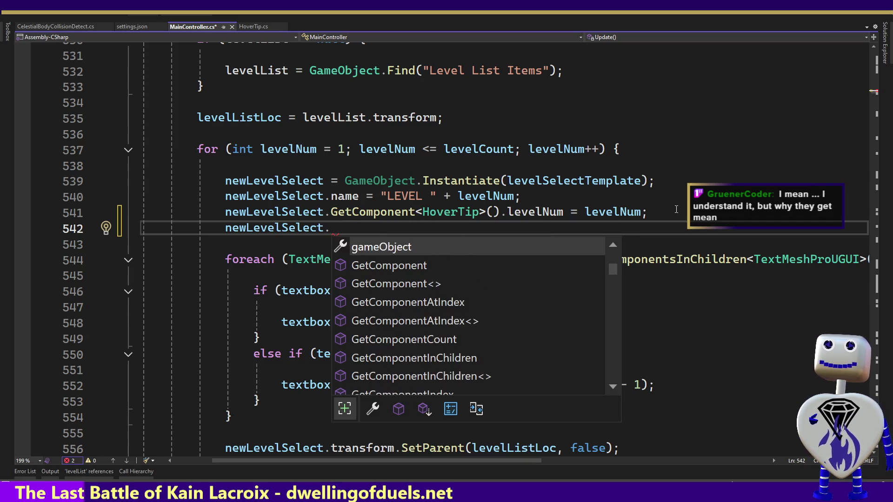
key(Up)
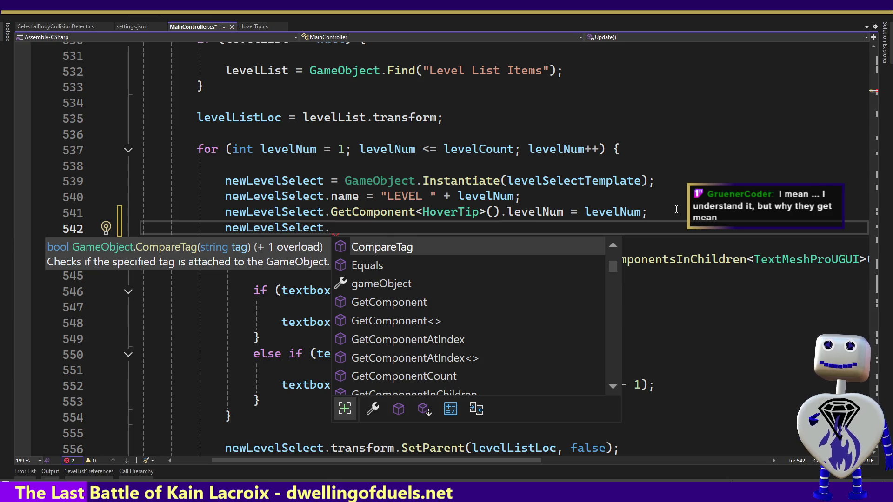
key(Down)
key(Down)
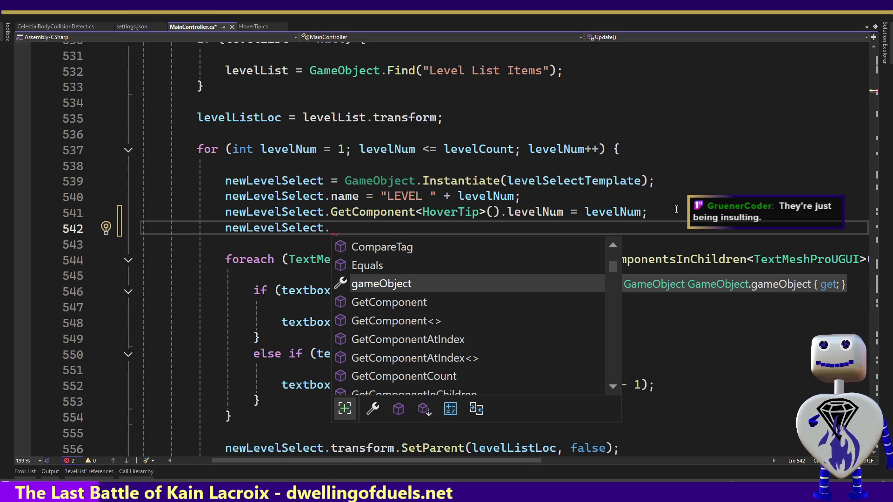
key(Tab)
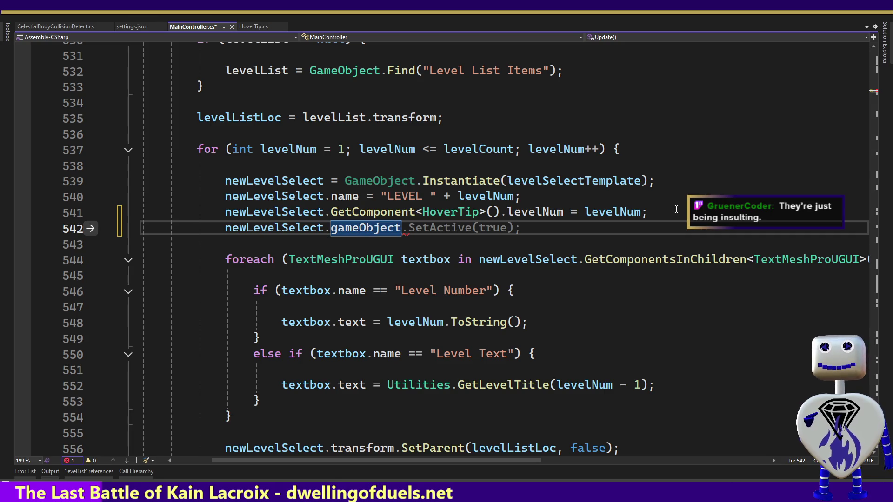
Delete the gameObject access so line 542 reads only 'newLevelSelect.' with suggestions closed.
text(.F)
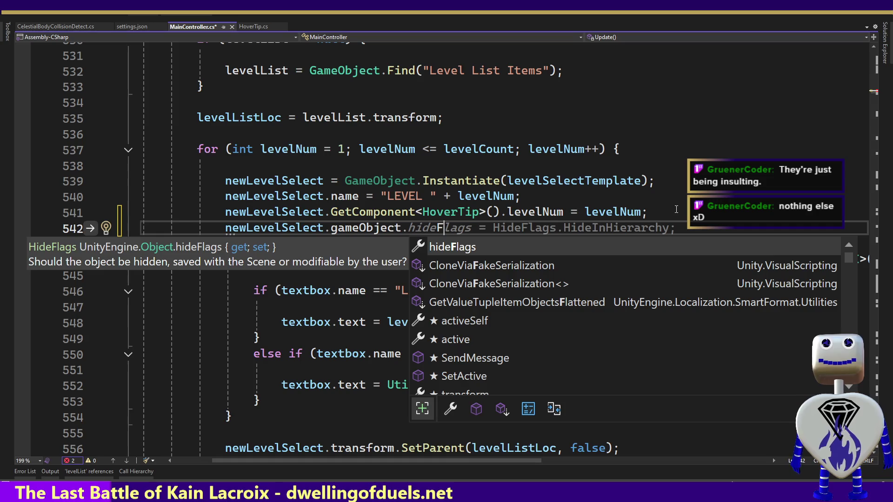
key(BackSpace)
key(ctrl+BackSpace)
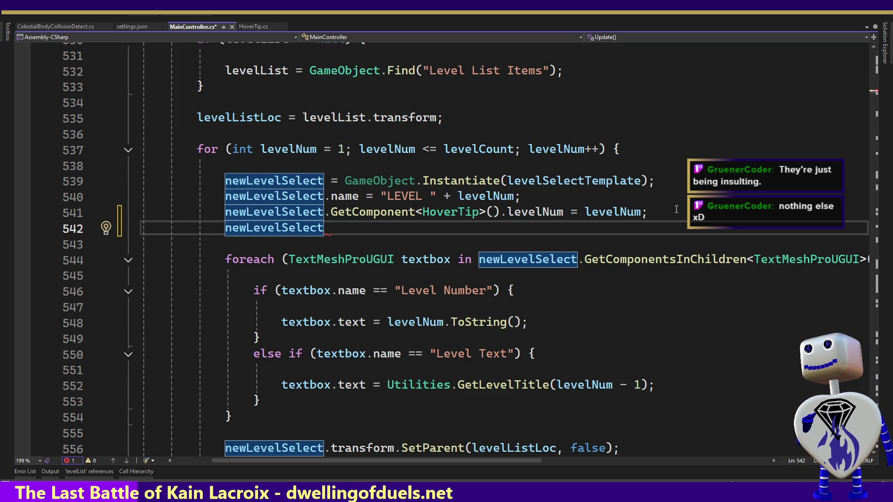
text(.)
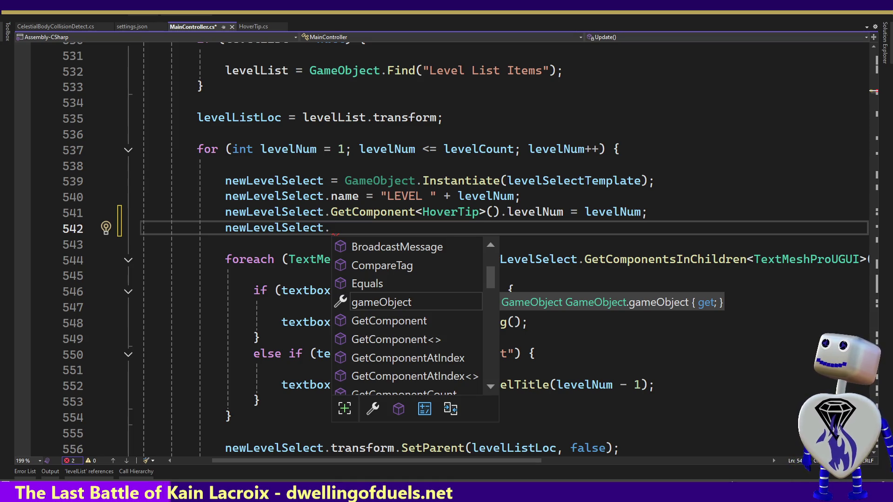
key(Escape)
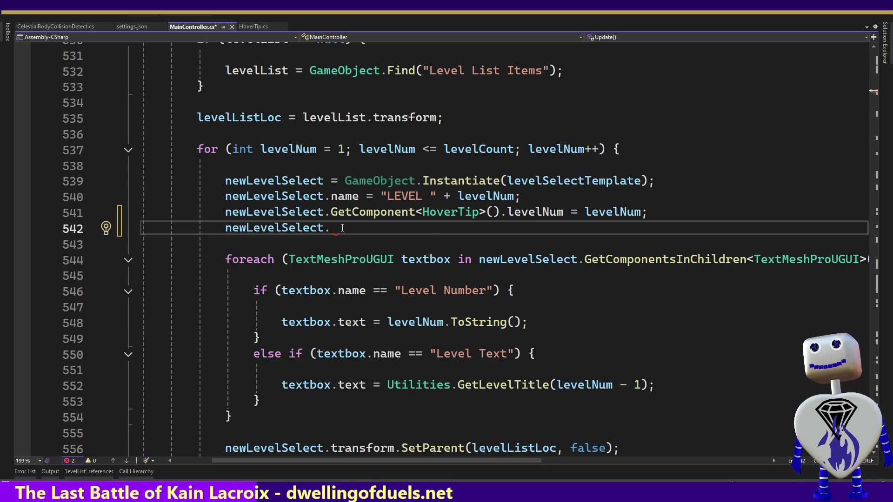
Autocomplete line 542 into 'newLevelSelect.transform.GetChild()' with the index left empty.
key(BackSpace)
text(.tr)
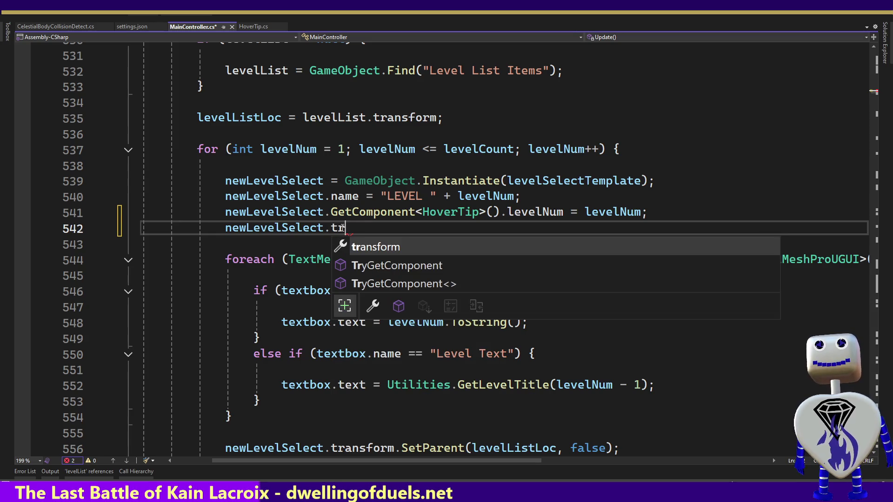
key(Tab)
text(.get)
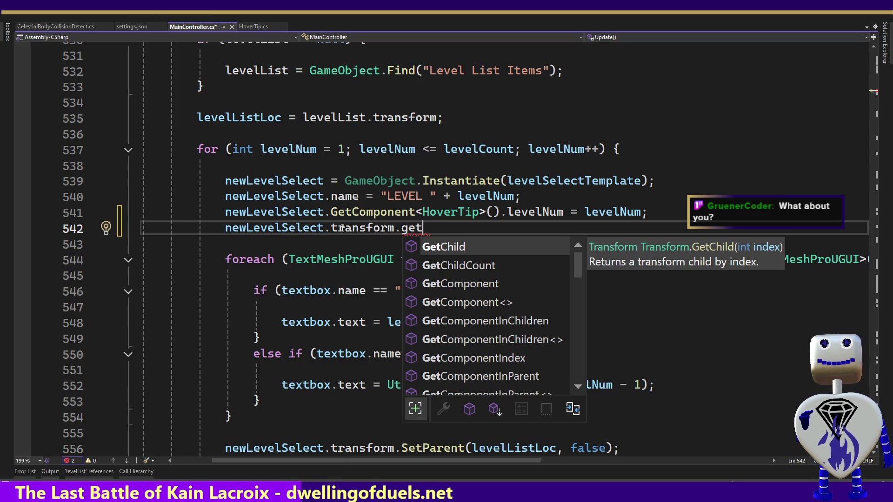
key(Tab)
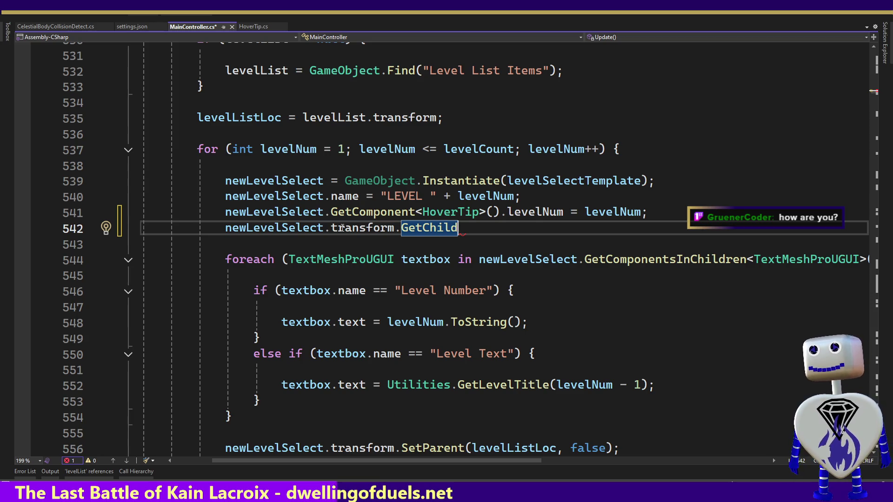
text(()
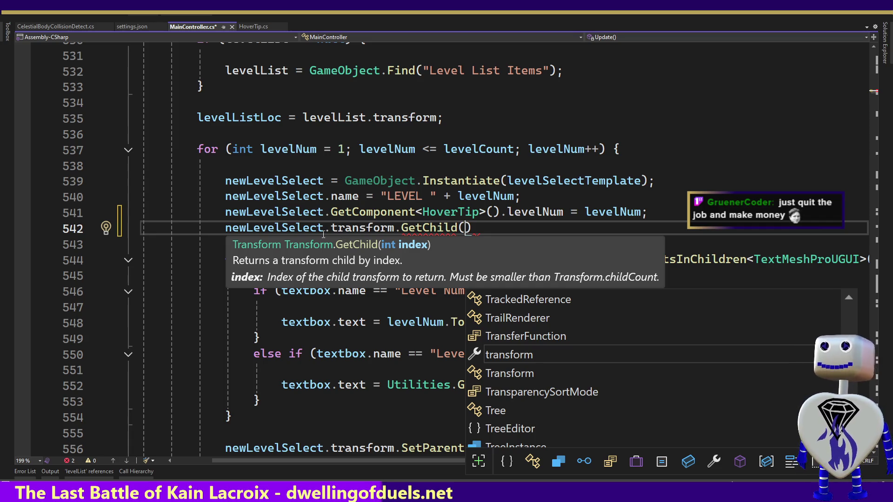
key(Escape)
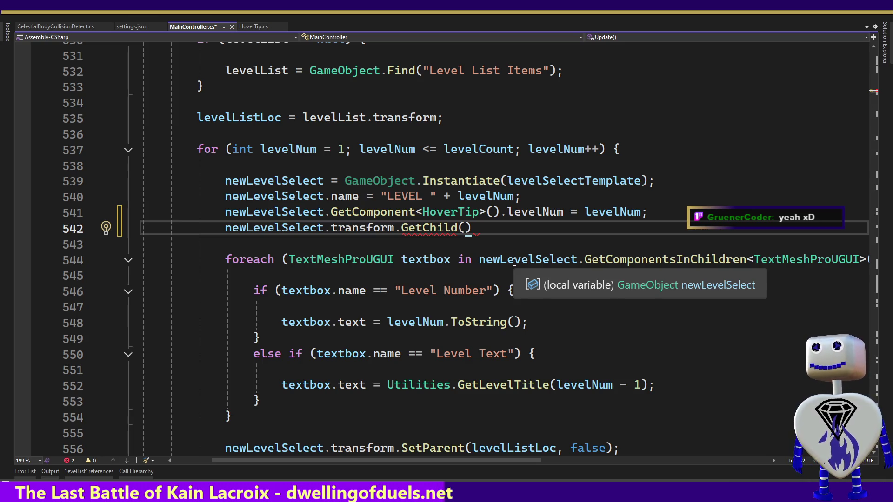
Remove GetChild and fix the transform spelling, leaving 'newLevelSelect.transform.F()' on line 542.
double_click(414, 228)
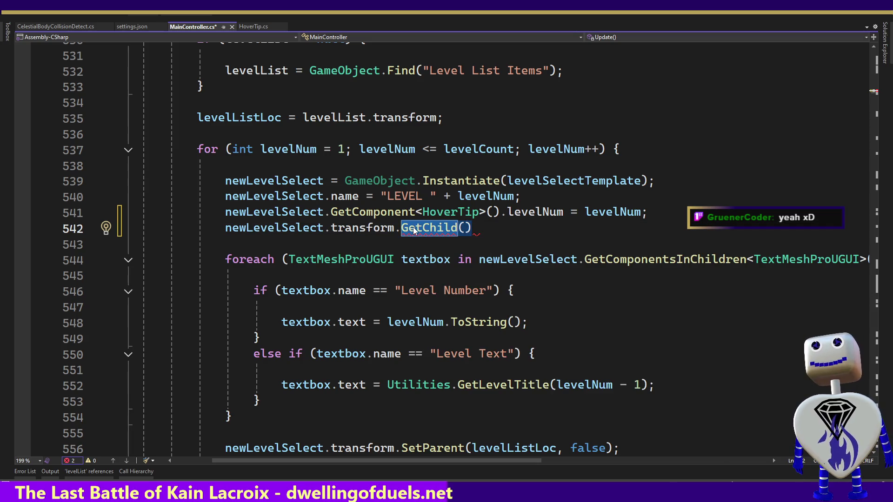
key(BackSpace)
key(BackSpace)
key(BackSpace)
text(.F)
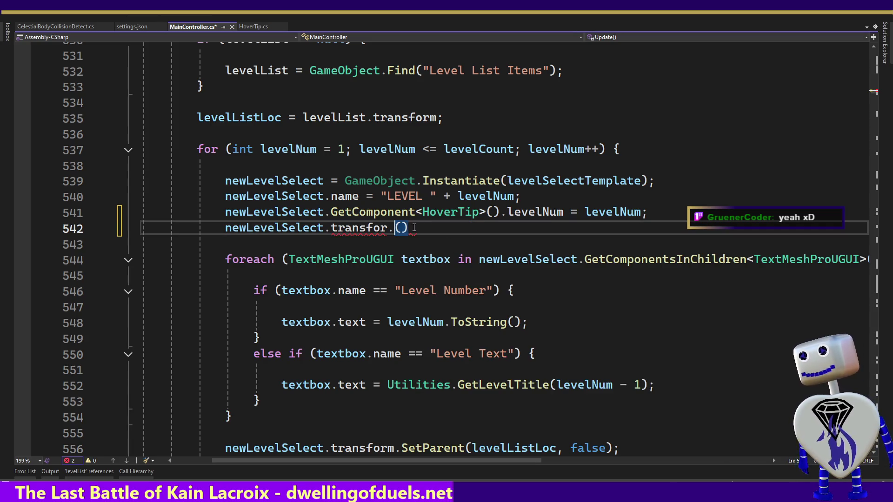
key(BackSpace)
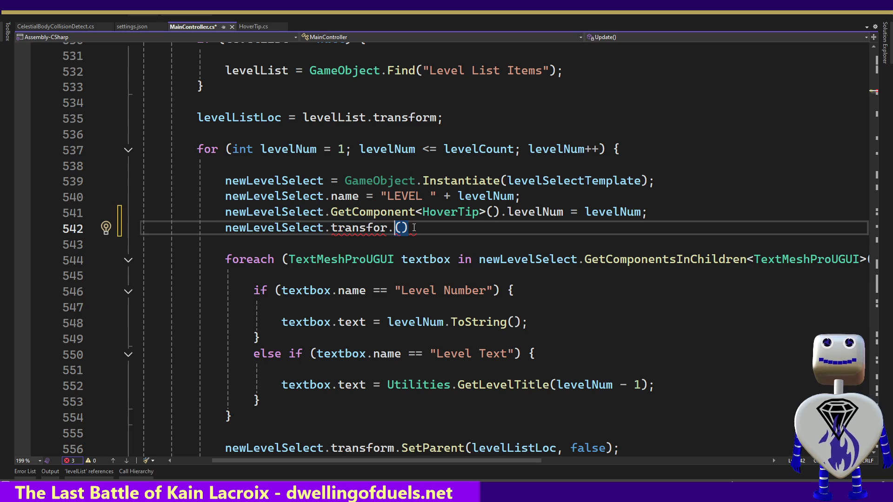
key(BackSpace)
key(BackSpace)
key(BackSpace)
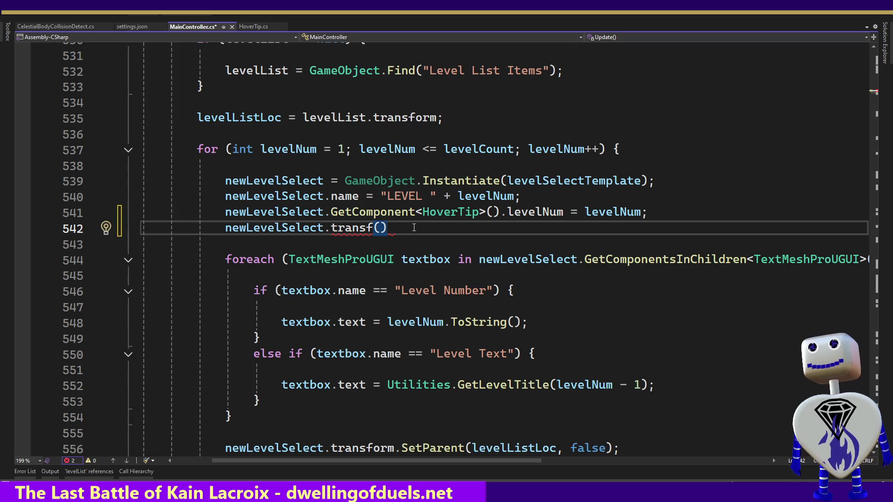
text(oe)
key(BackSpace)
key(BackSpace)
text(rm)
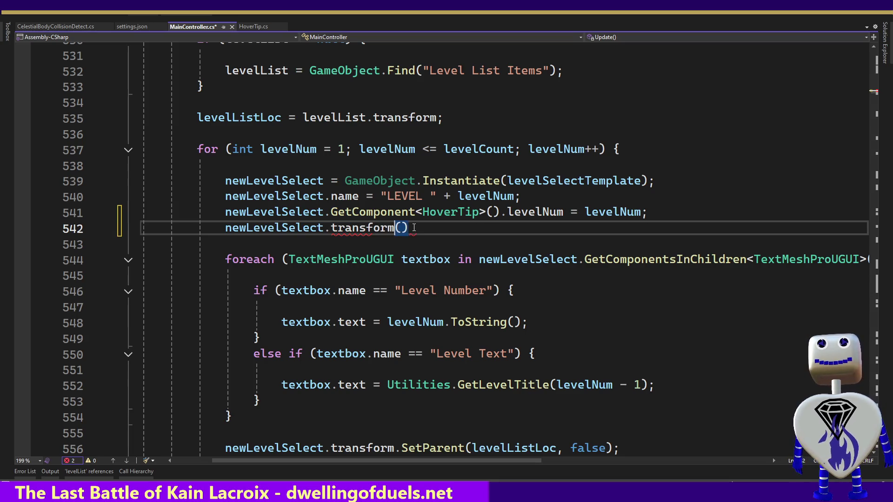
text(.)
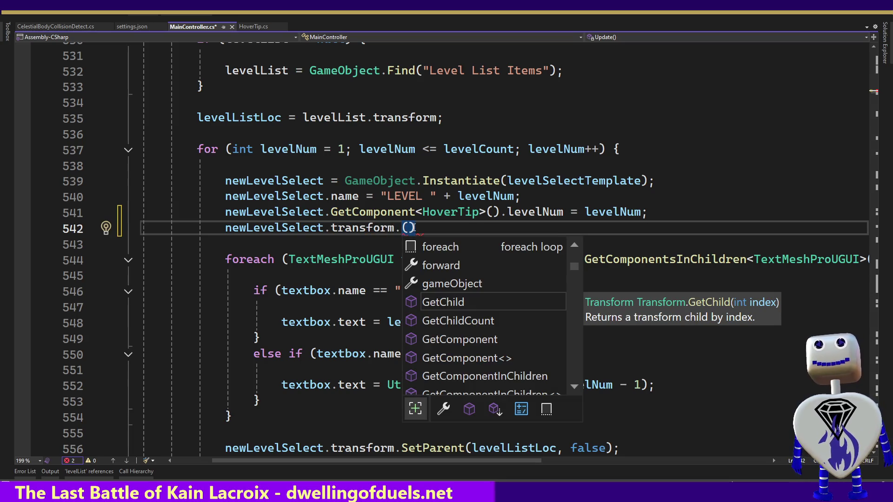
text(F)
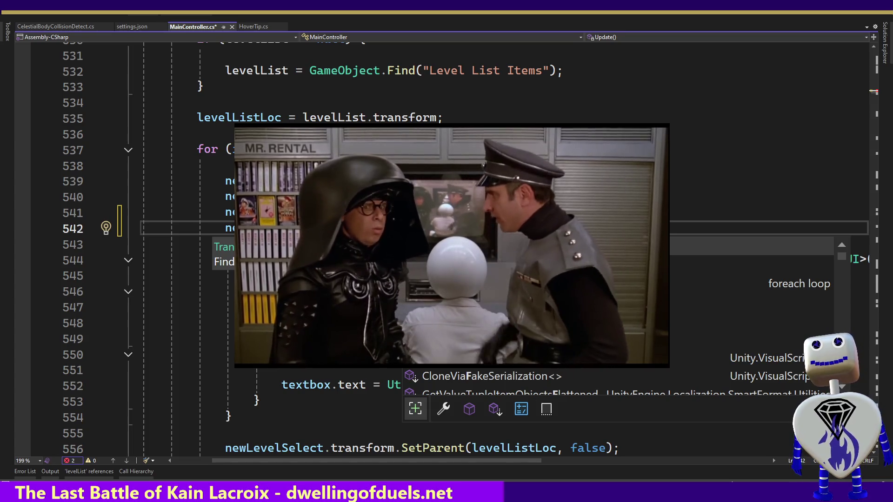
key(Escape)
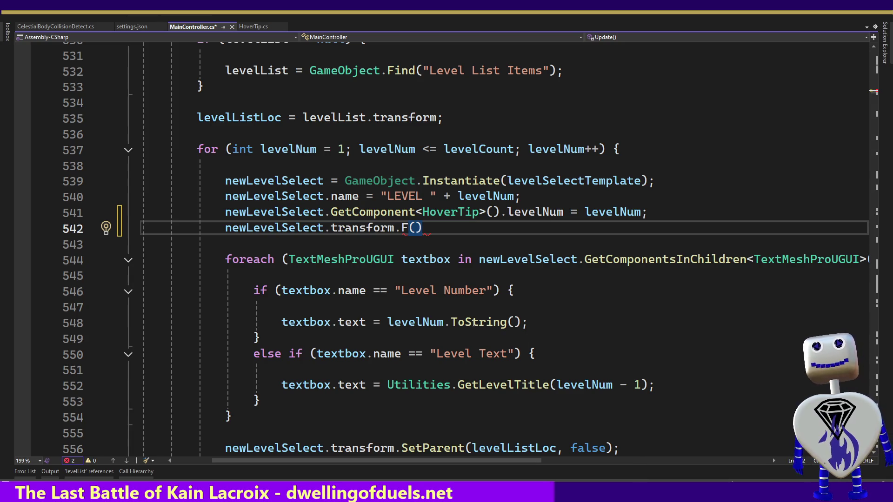
Complete the call as transform.Find("") and copy the Level Select Back name from Unity.
text(ind)
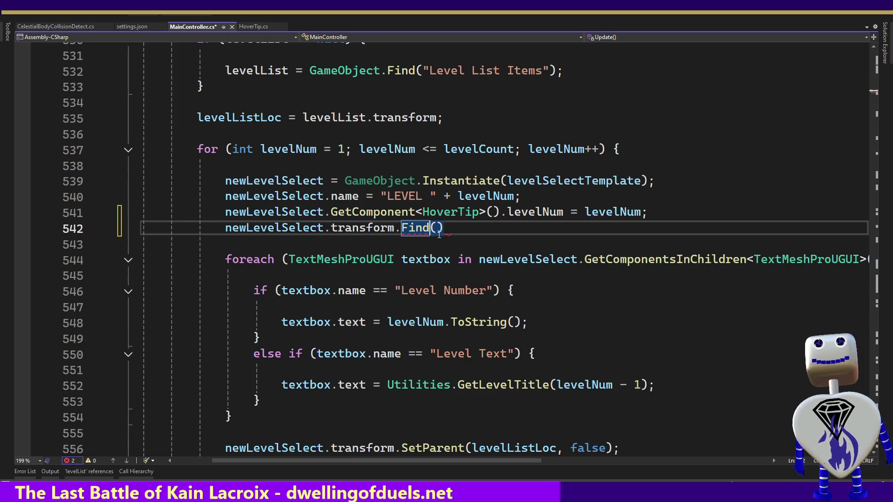
mouse_move(417, 227)
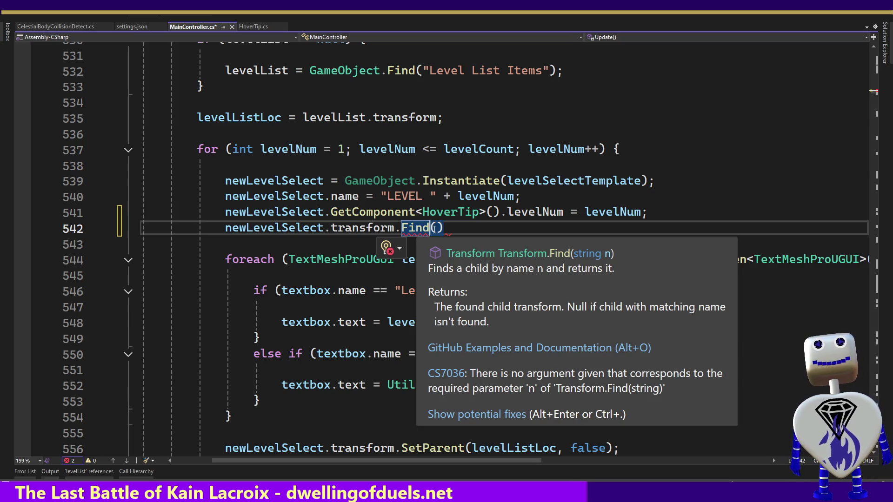
text(")
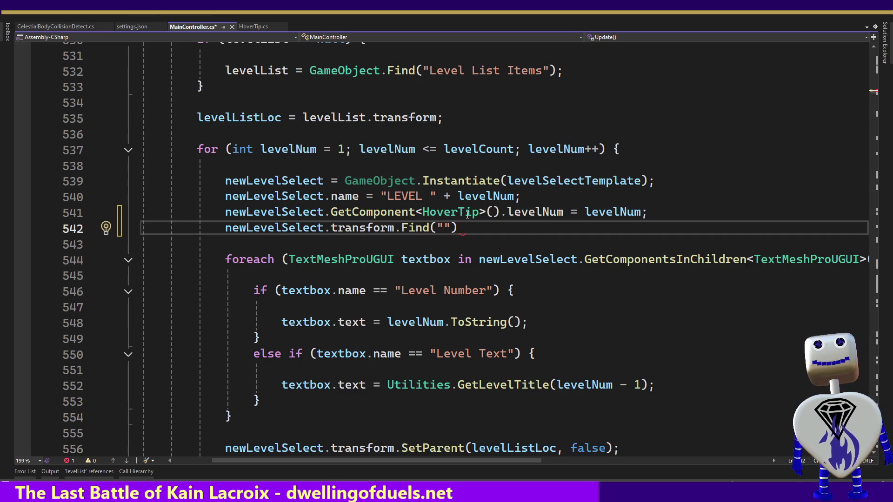
key(alt+Tab)
click(837, 46)
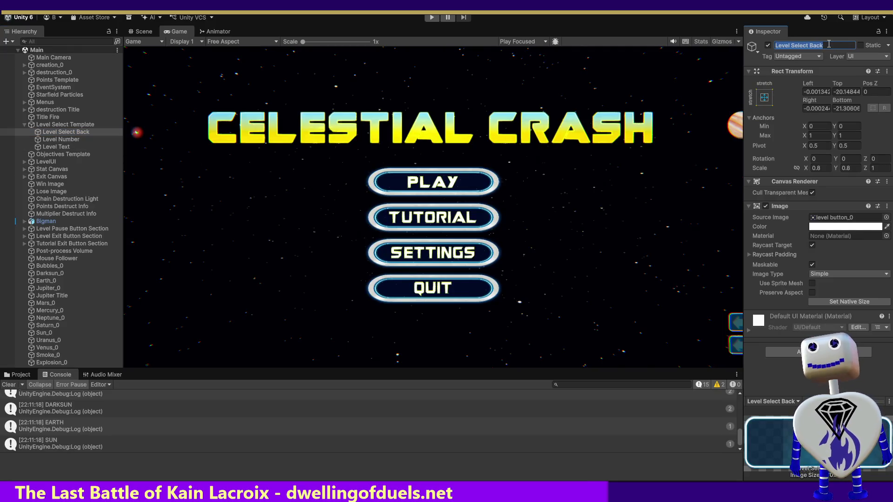
key(alt+Tab)
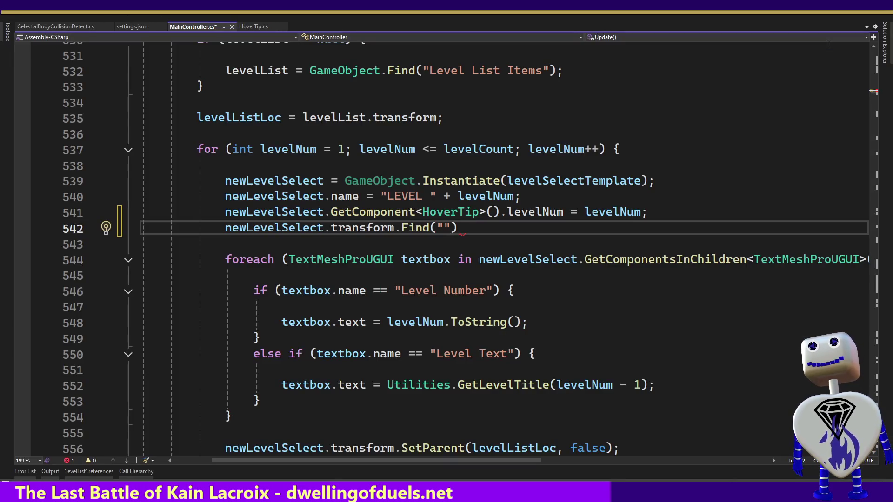
Paste 'Level Select Back' into Find and finish the line with '.gameObject;'.
text(Level Select Back)
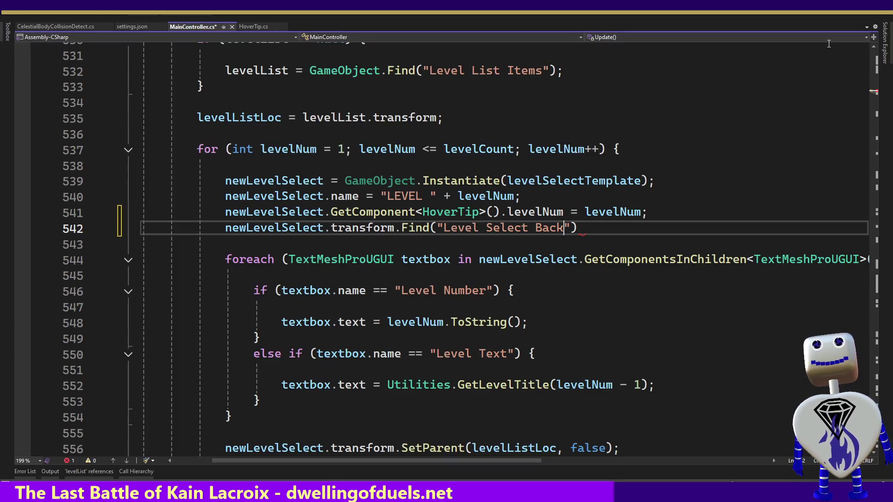
text(.f)
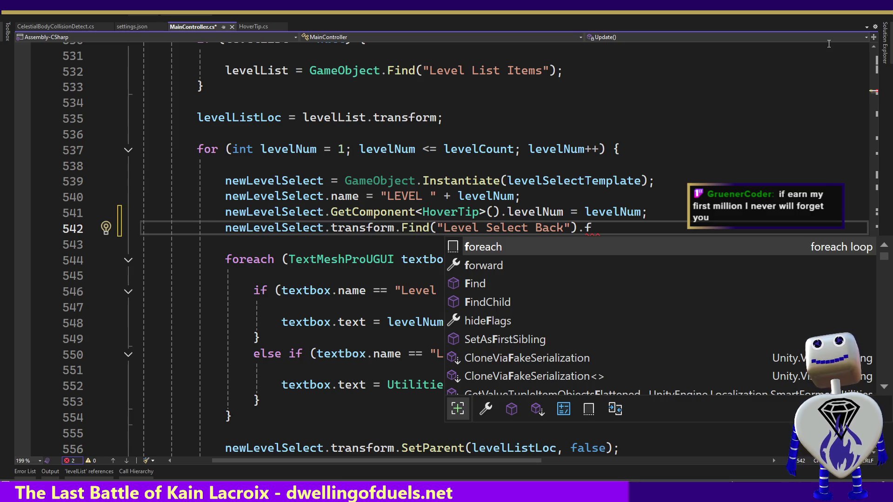
key(BackSpace)
key(BackSpace)
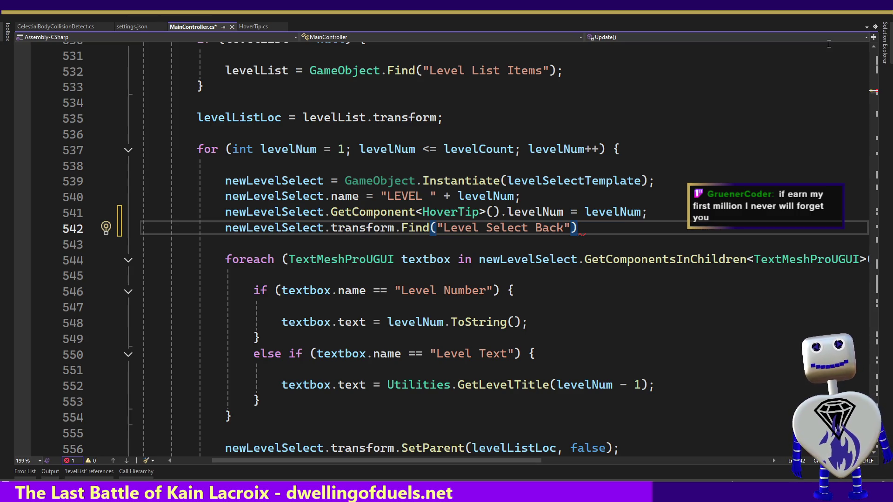
text(.)
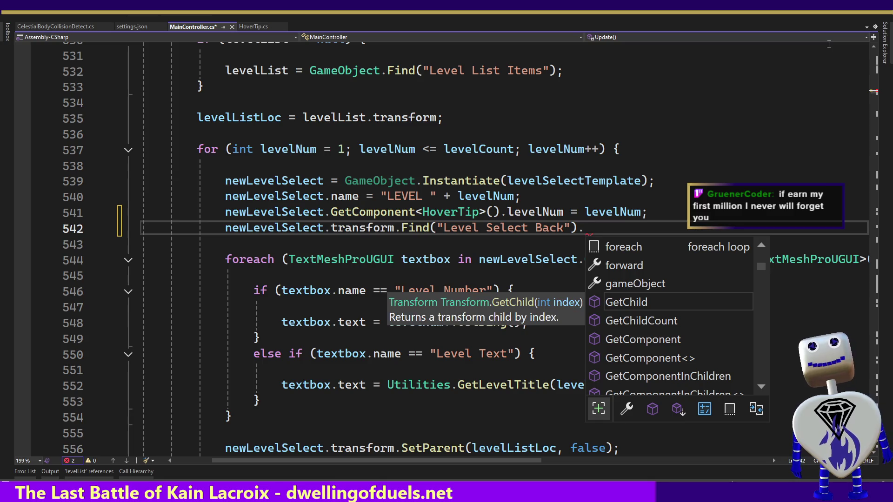
key(Tab)
key(BackSpace)
key(BackSpace)
key(BackSpace)
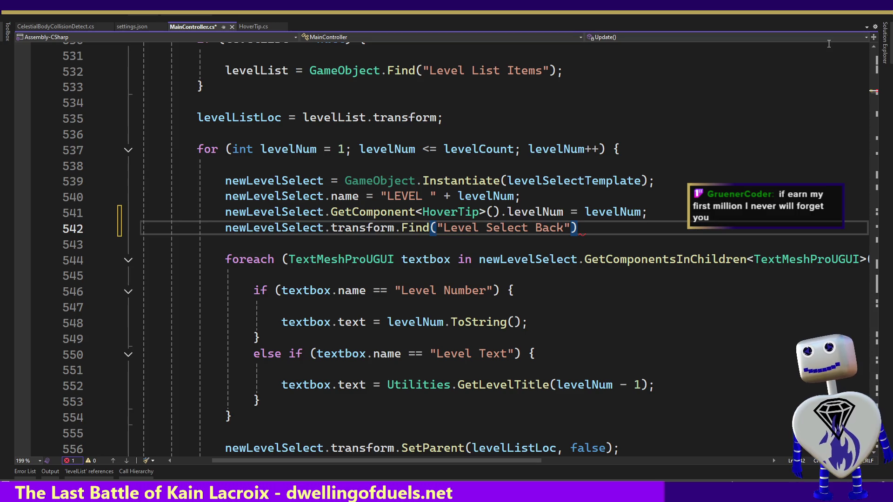
text(.g)
key(Tab)
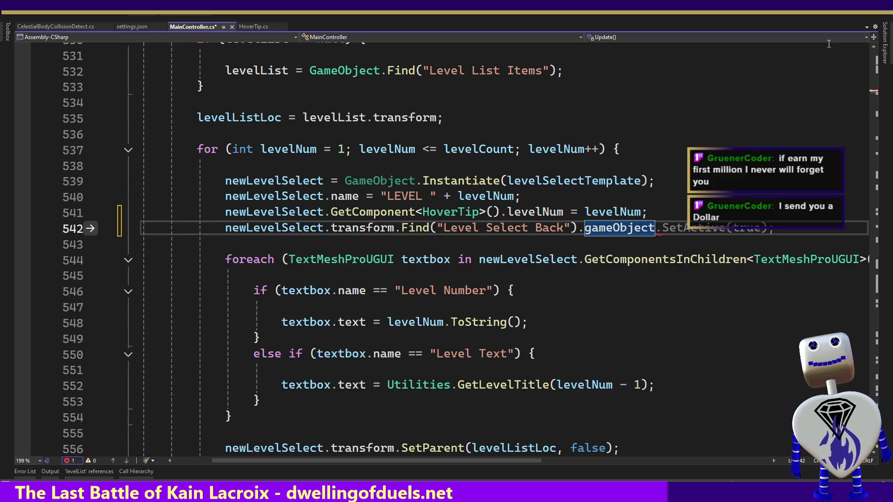
text(;)
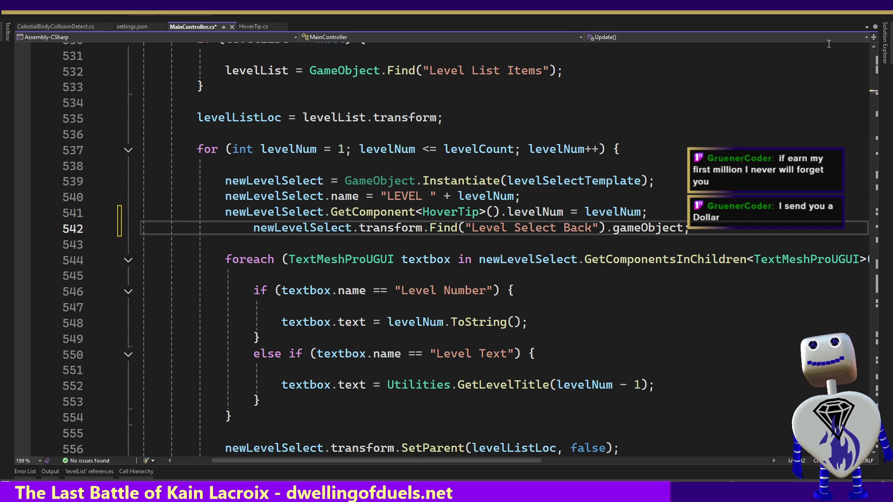
Remove the extra indentation so line 542 aligns with the lines above.
mouse_move(679, 234)
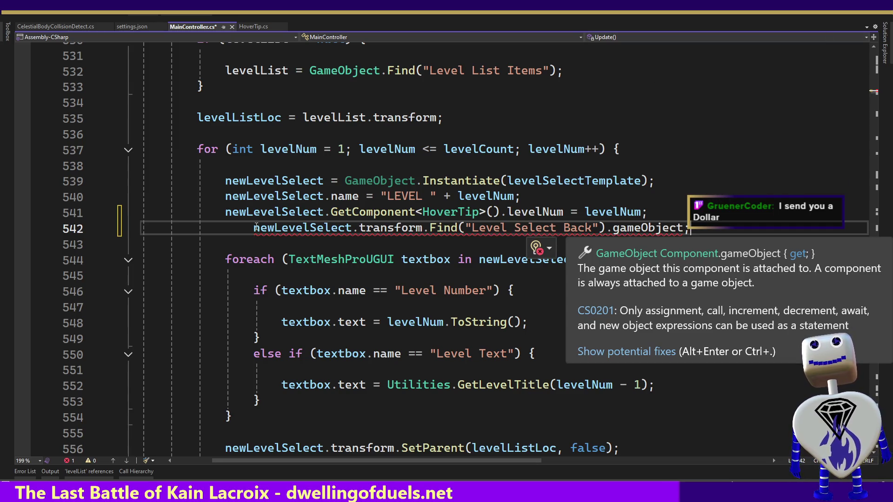
drag(254, 228, 231, 228)
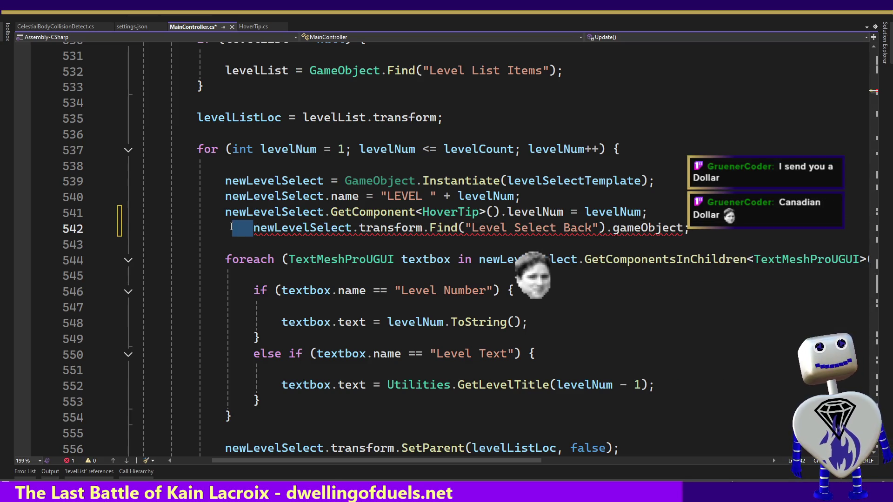
mouse_move(345, 201)
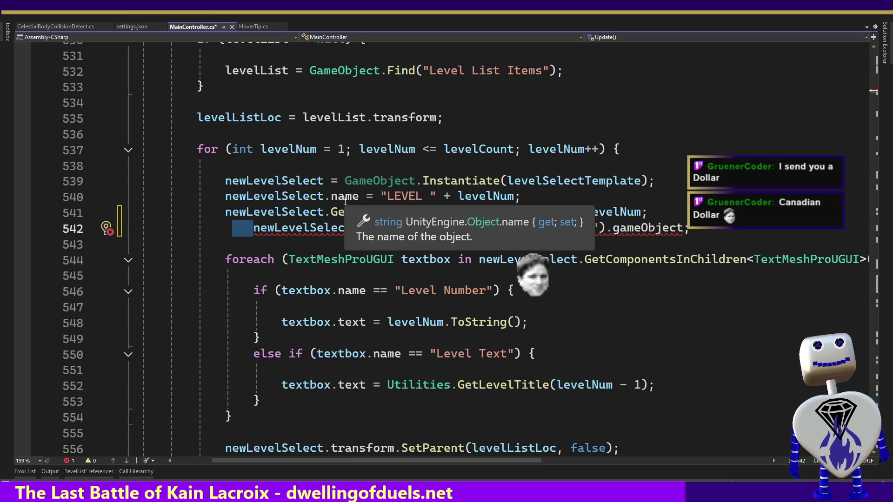
key(BackSpace)
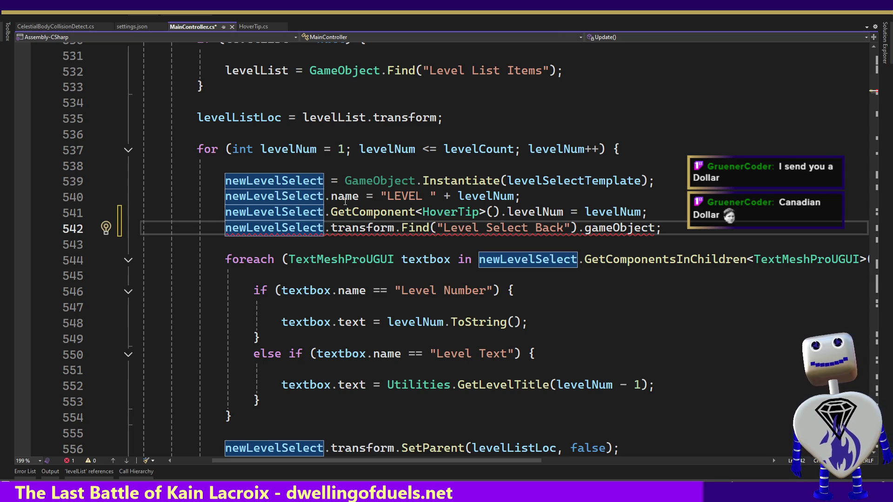
Add a dot after gameObject in the Level Select Back lookup, member still unchosen.
key(End)
key(Left)
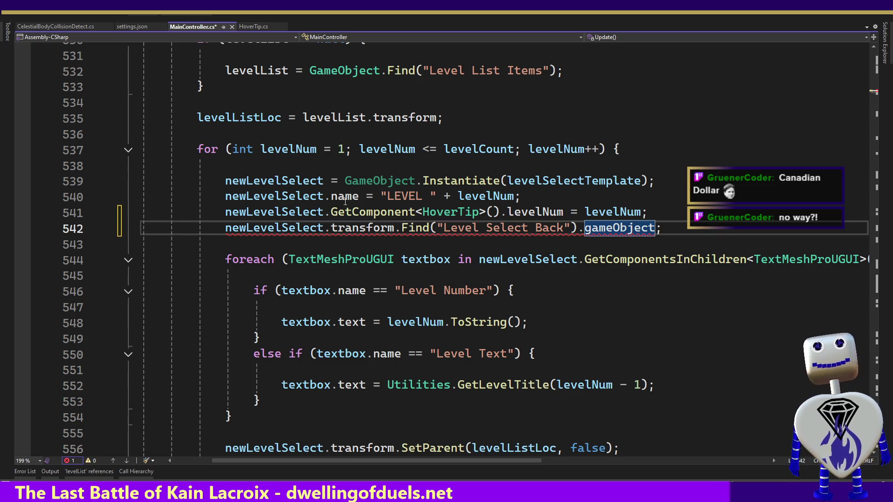
text(.)
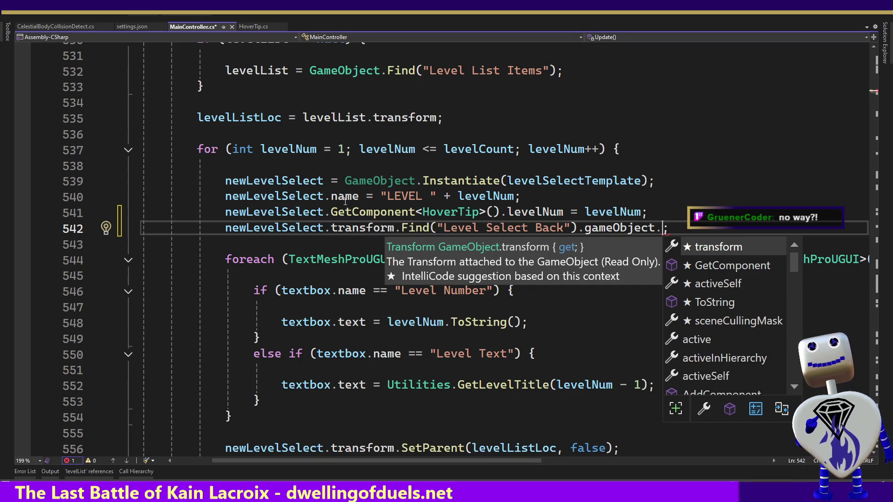
key(BackSpace)
key(ctrl+shift+Left)
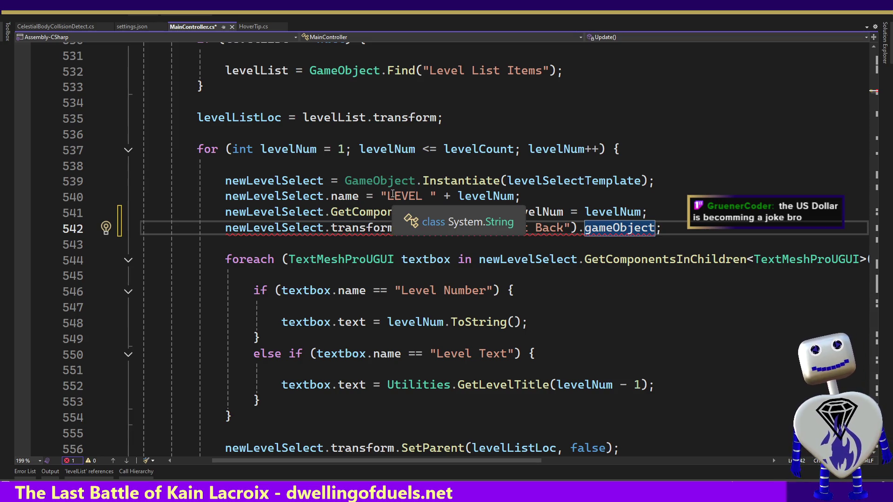
text(.)
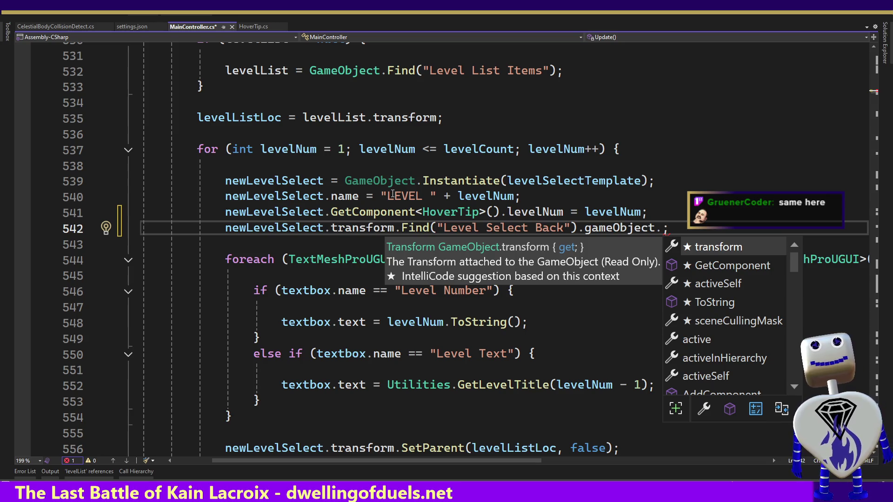
key(Escape)
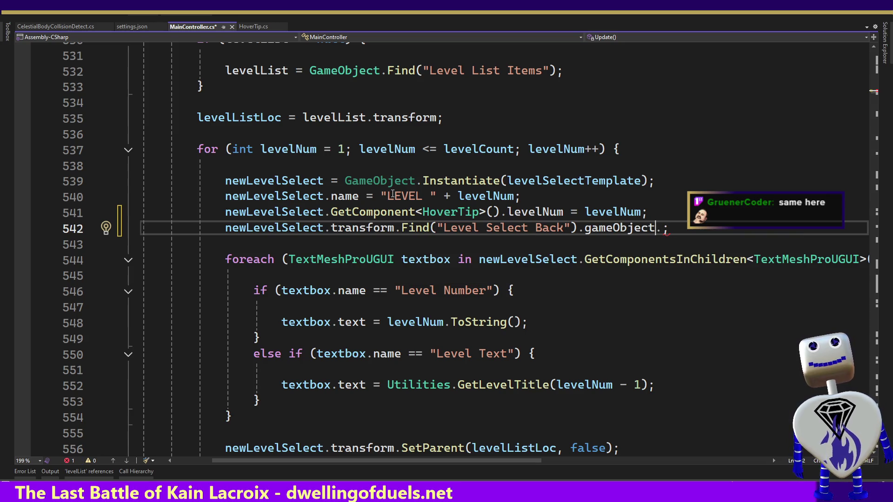
Try appending name after gameObject on line 542, then delete it so the line ends with .gameObject.
key(Left)
key(ctrl+shift+Left)
key(Right)
key(Right)
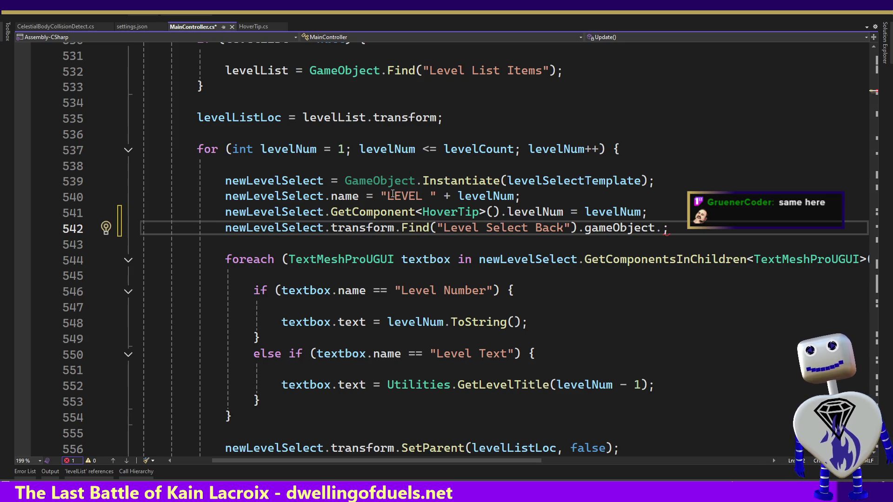
text(name)
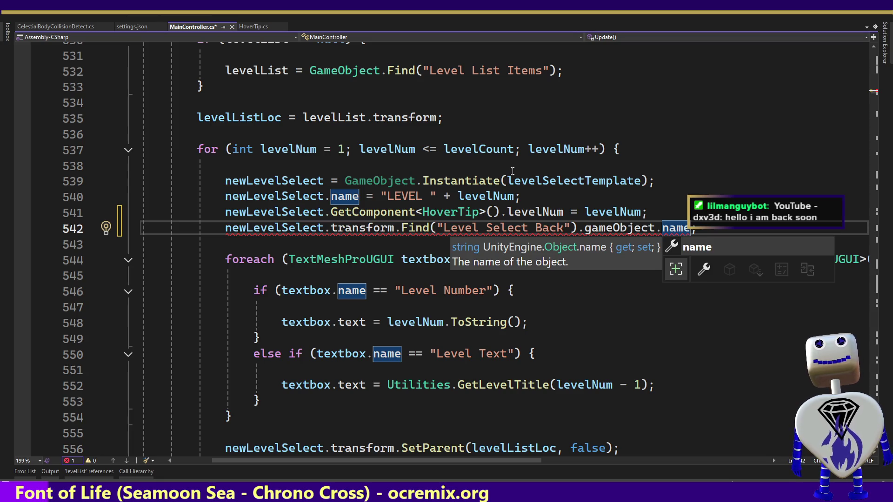
mouse_move(688, 226)
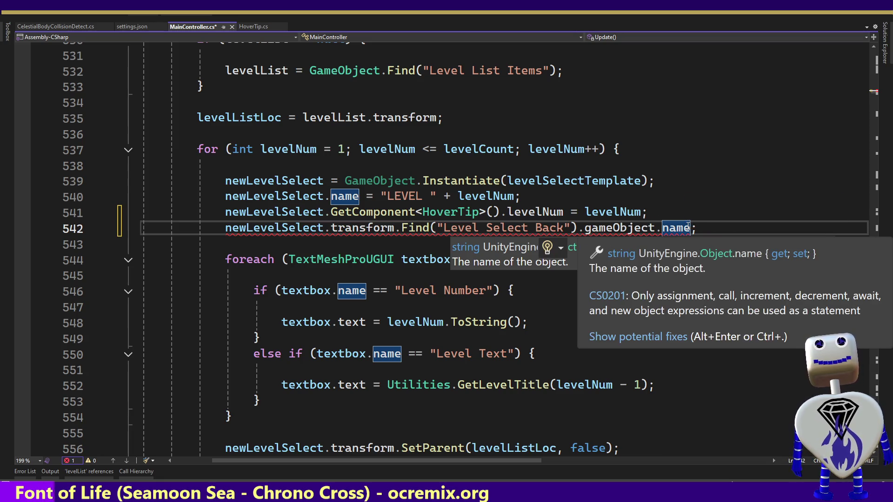
key(BackSpace)
key(BackSpace)
key(BackSpace)
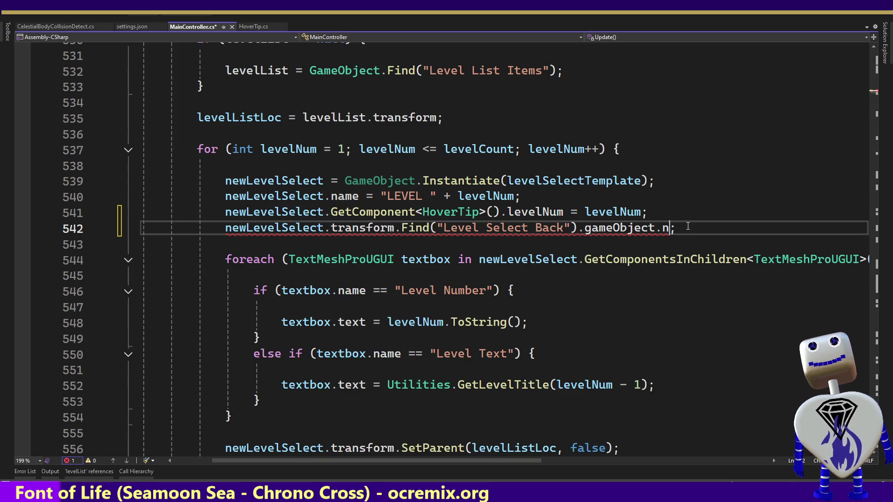
click(229, 231)
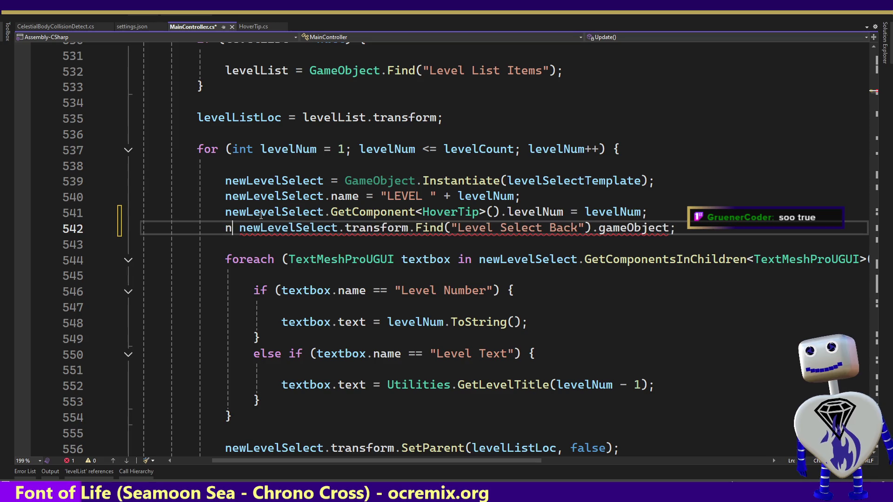
Make line 542 declare GameObject newLevelBack = newLevelSelect.transform.Find("Level Select Back").gameObject;.
text(newLe)
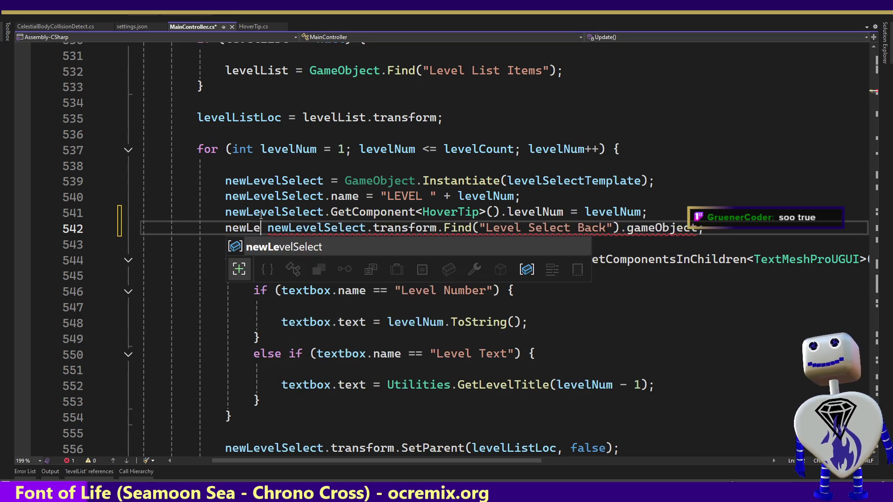
text(velBack =)
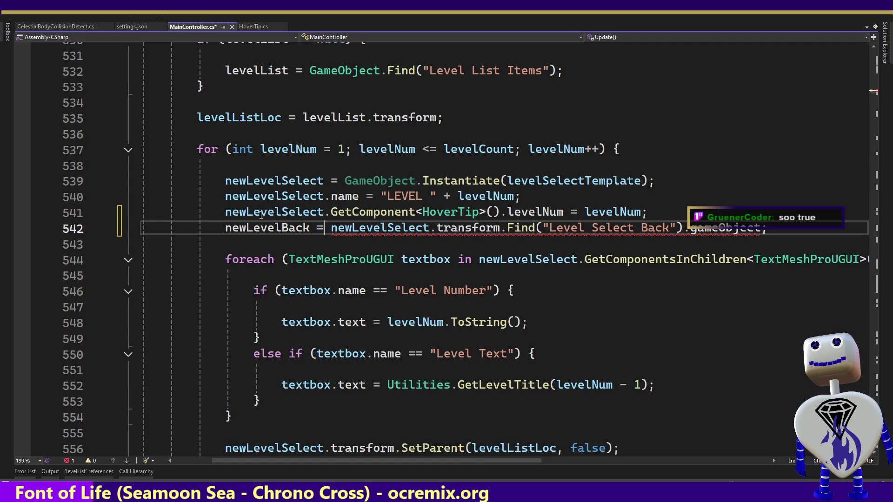
key(Home)
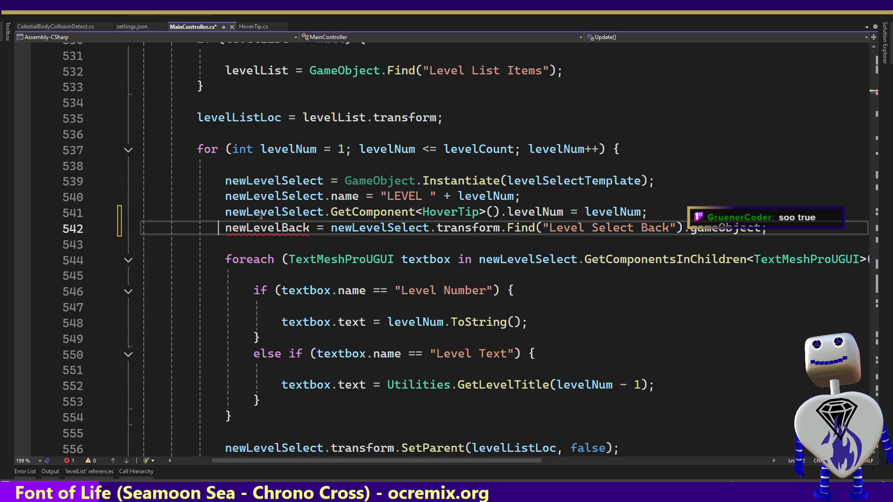
key(Left)
text(Game)
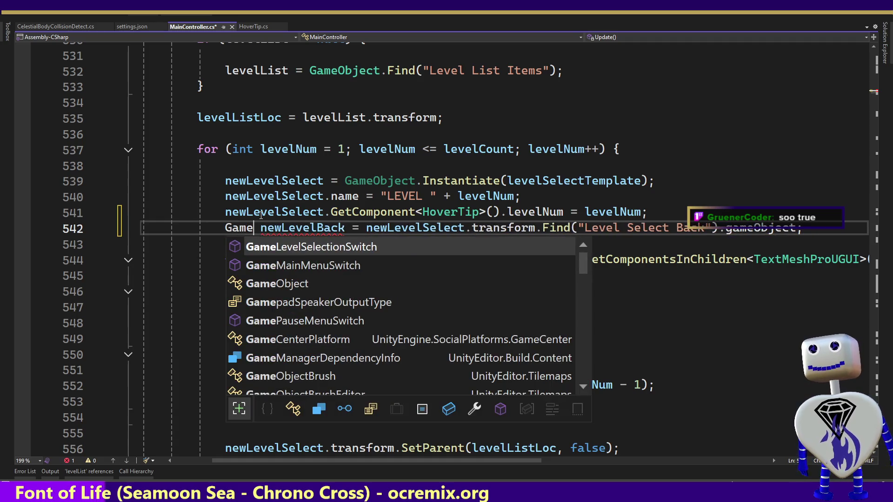
key(Down)
key(Down)
key(Tab)
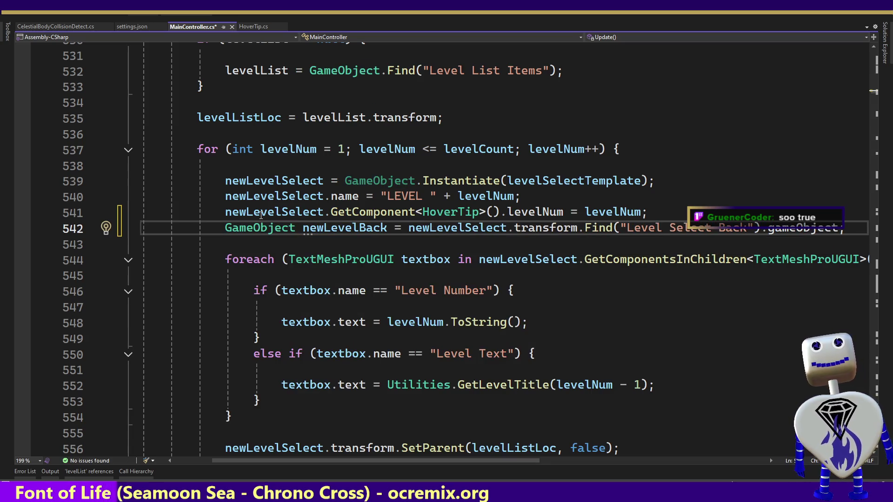
key(Return)
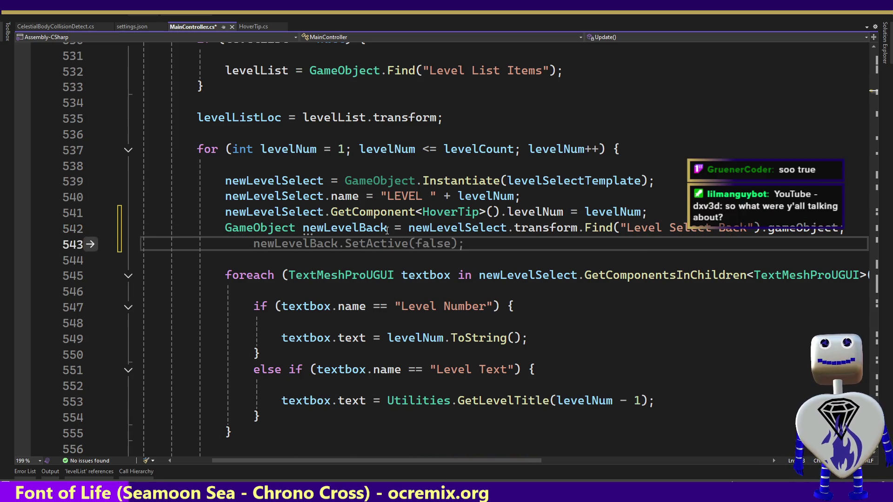
drag(408, 228, 222, 226)
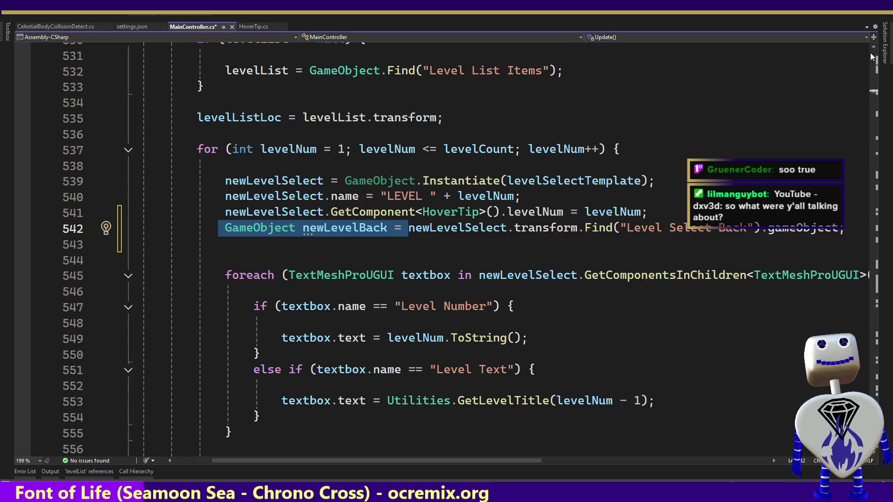
scroll(630, 119, up, 6)
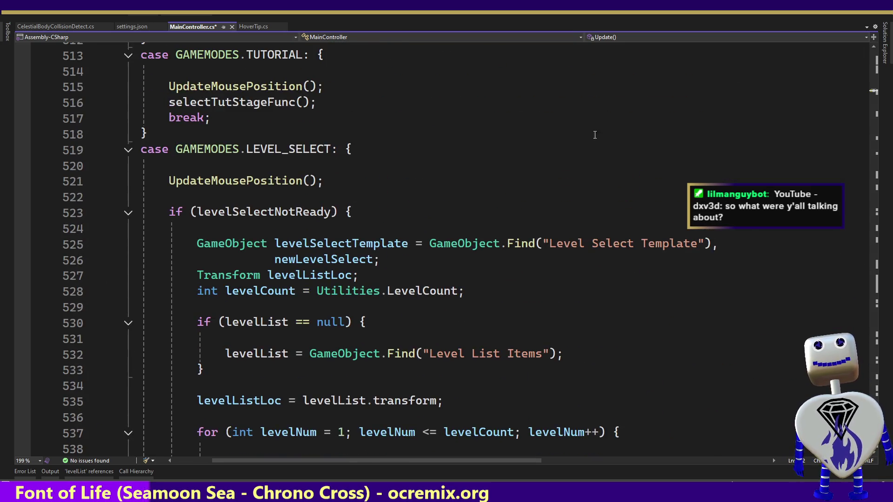
Add newLevelBack to the GameObject declaration list at line 527.
click(374, 260)
text(,)
key(Return)
text(GameObject newLevelBack = ;)
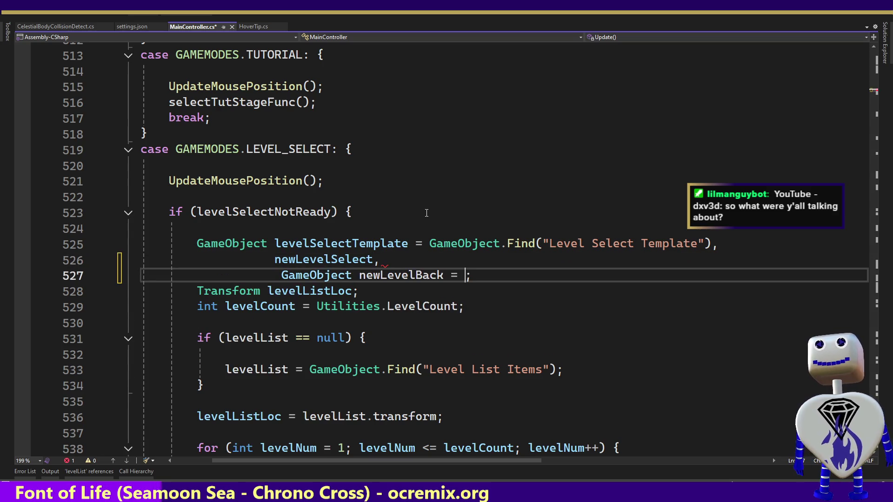
key(BackSpace)
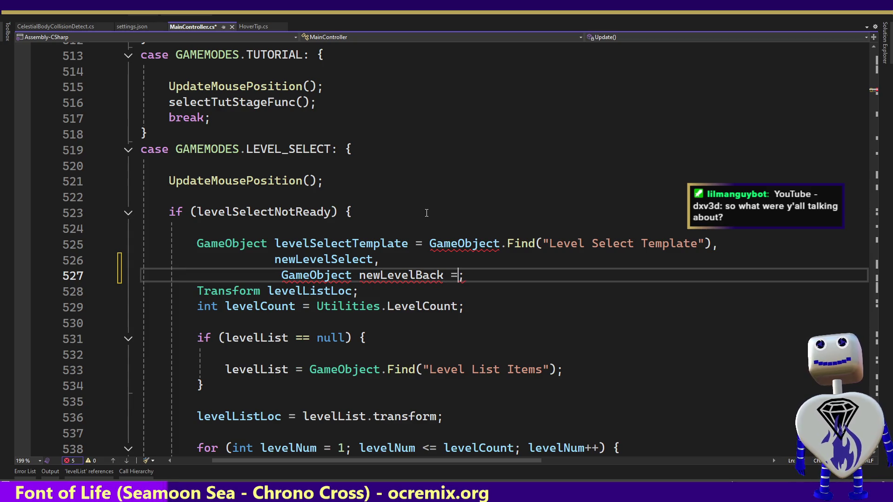
key(BackSpace)
key(BackSpace)
key(Left)
key(Left)
key(Left)
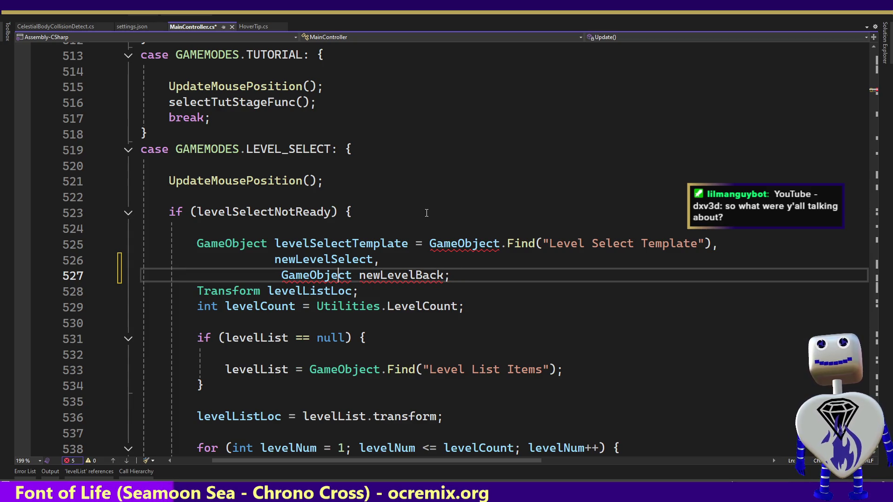
key(Right)
key(Right)
key(Delete)
key(BackSpace)
key(BackSpace)
key(BackSpace)
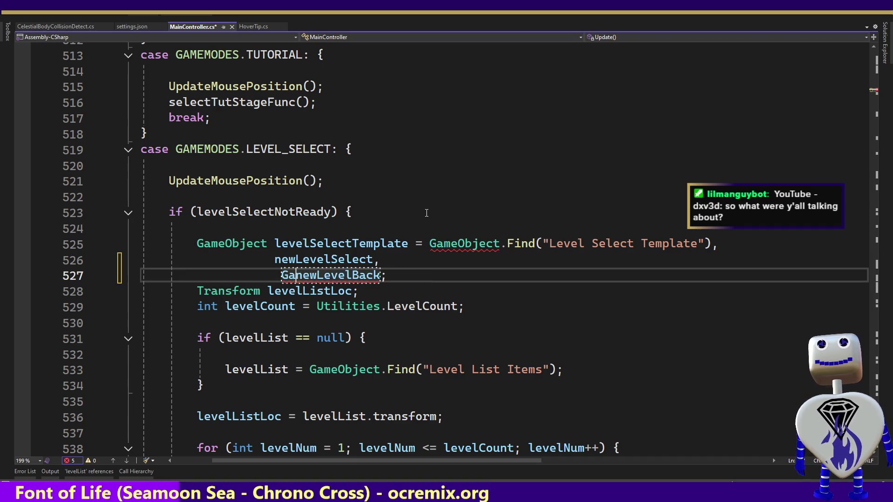
key(BackSpace)
key(BackSpace)
key(BackSpace)
key(Down)
key(Down)
key(Down)
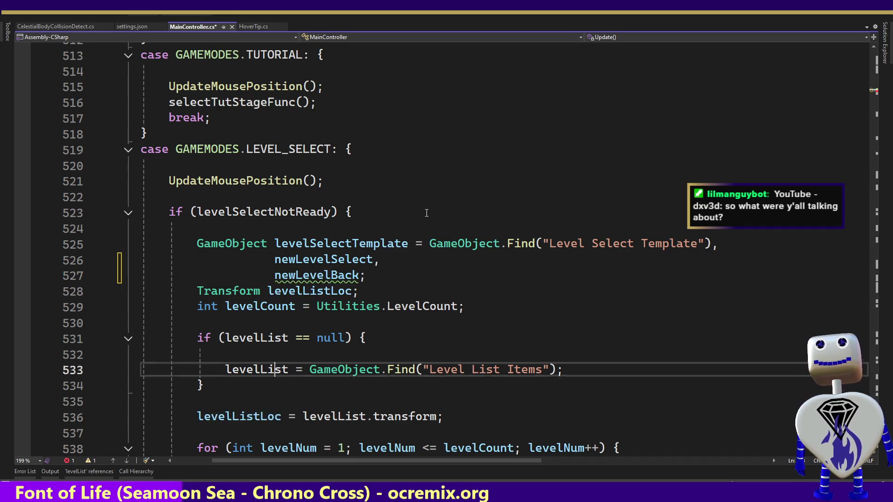
Remove the GameObject type from line 543 so it assigns the existing newLevelBack.
key(Down)
key(Down)
key(Down)
key(Up)
key(Up)
key(Up)
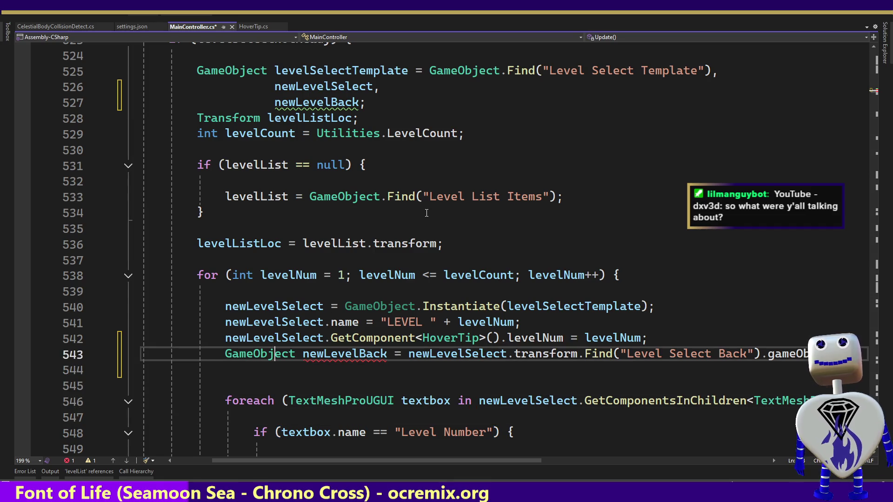
key(Right)
key(Delete)
key(Delete)
key(Delete)
key(BackSpace)
key(BackSpace)
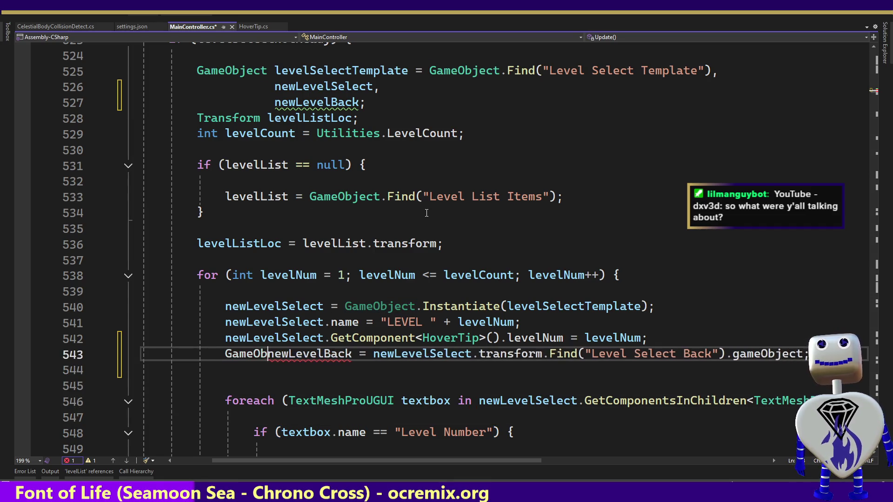
key(BackSpace)
key(BackSpace)
key(BackSpace)
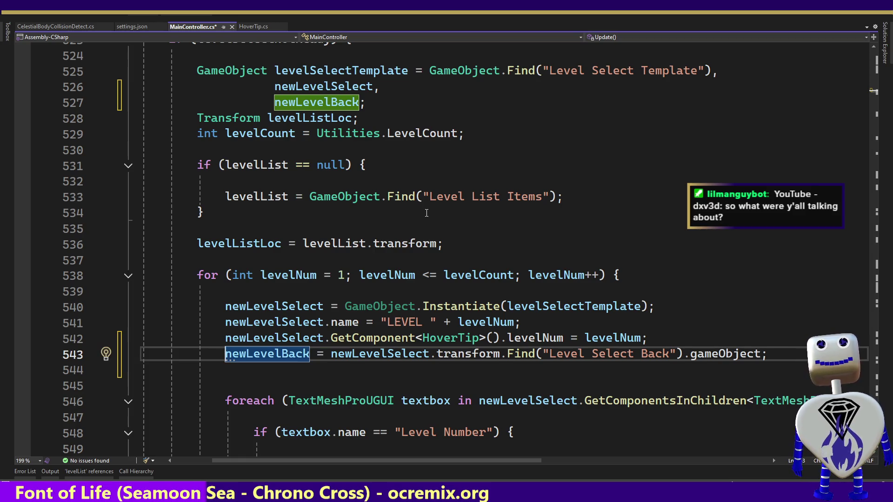
Start line 544 with newLevelBack using IntelliSense completion.
key(Down)
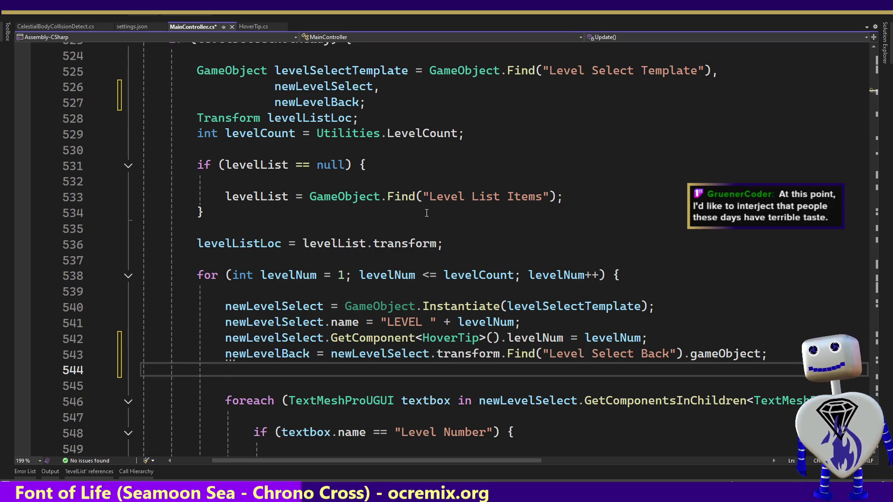
text(n)
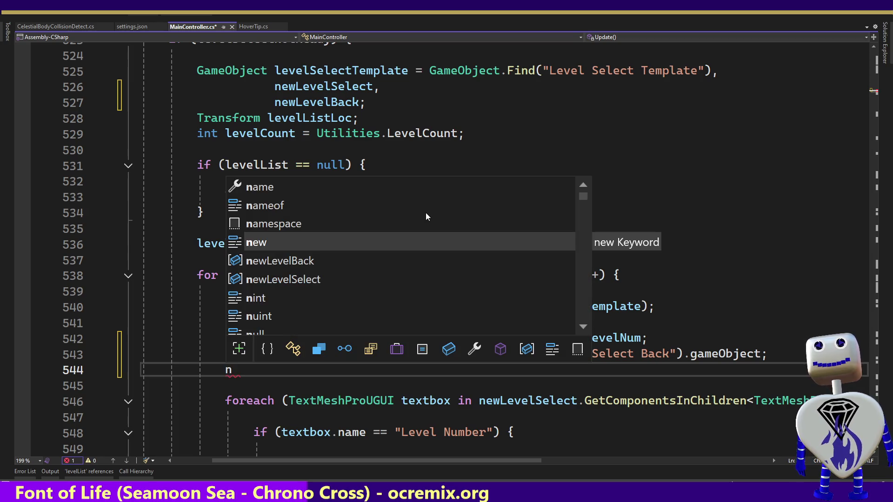
key(Down)
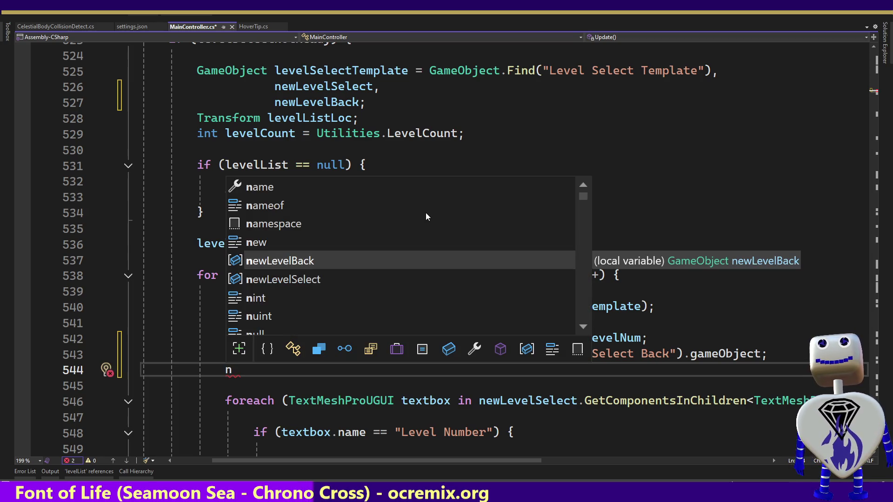
key(Tab)
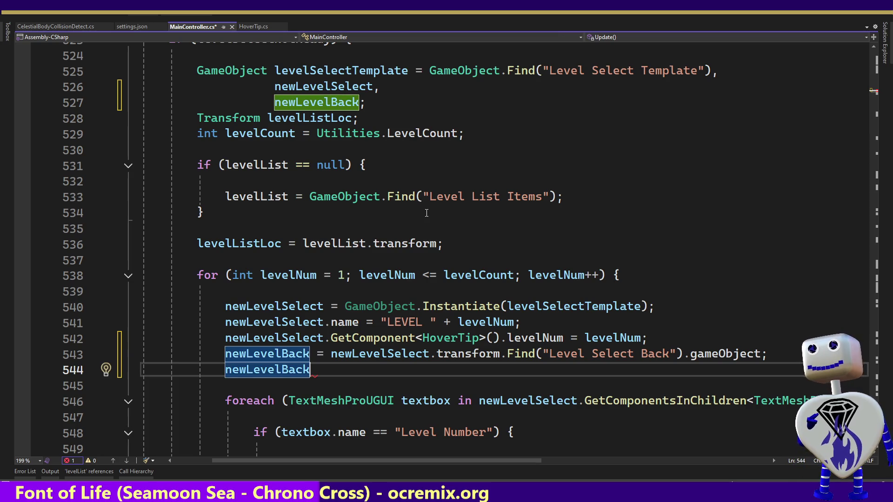
Write newLevelBack.name += on line 544, correcting an accidental transform member.
text(.)
key(Tab)
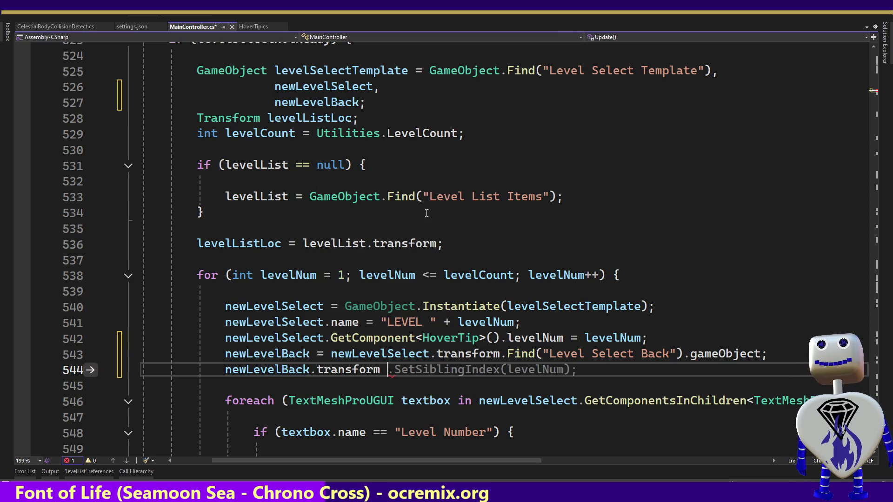
key(ctrl+BackSpace)
key(BackSpace)
text(.n)
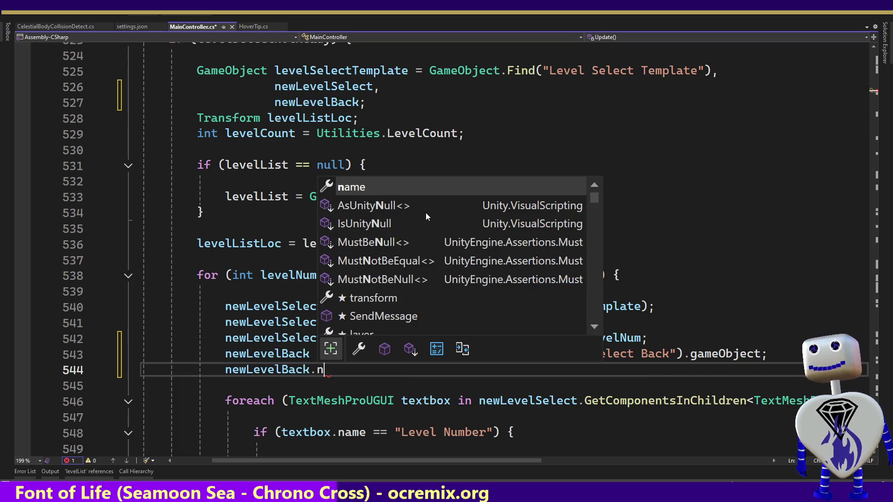
key(Tab)
text(+=)
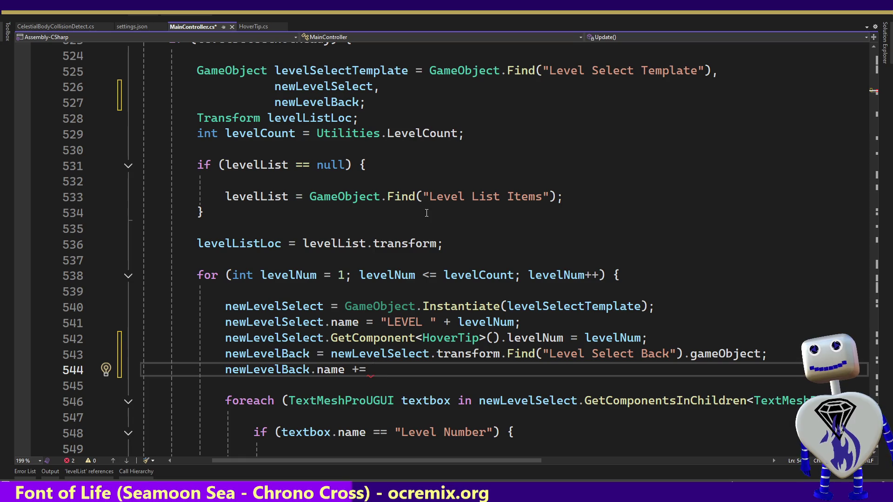
Complete the assignment with the interpolated string $" {levelNum}";.
text(")
key(Left)
text(F)
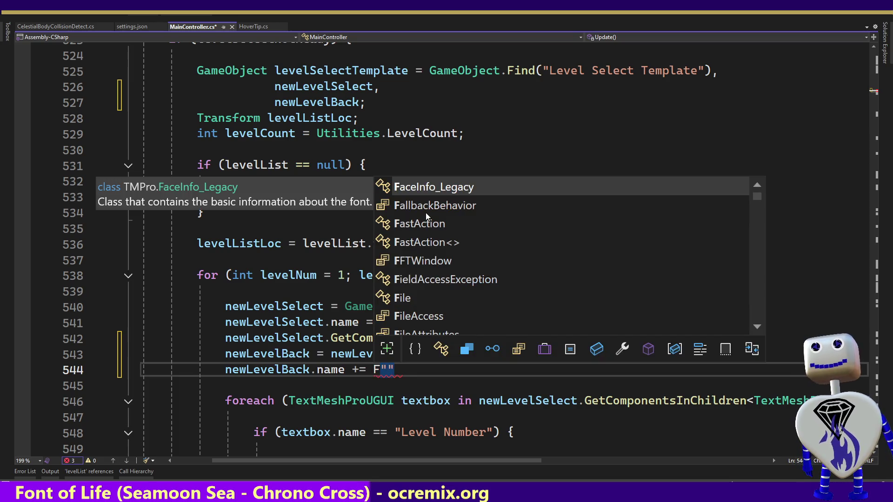
key(BackSpace)
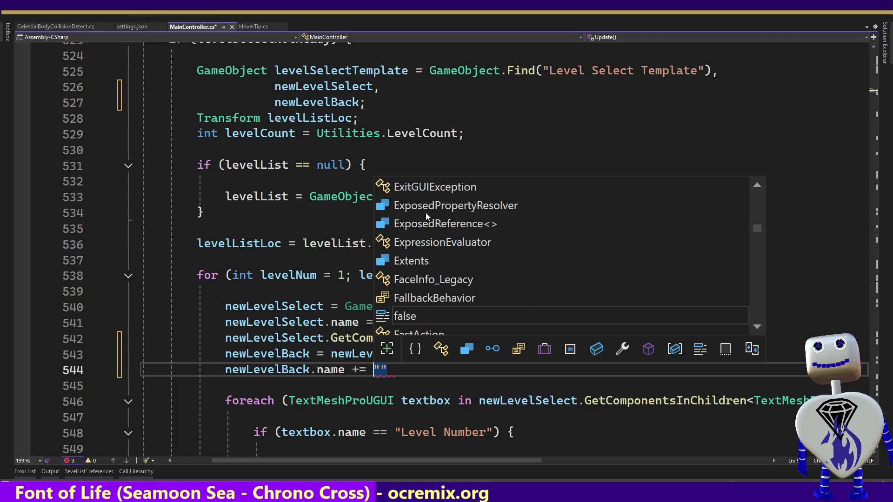
text($)
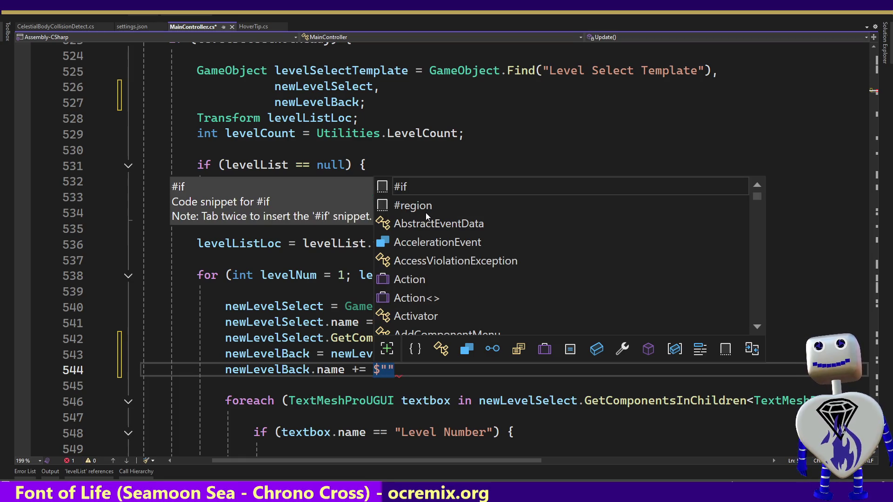
key(Right)
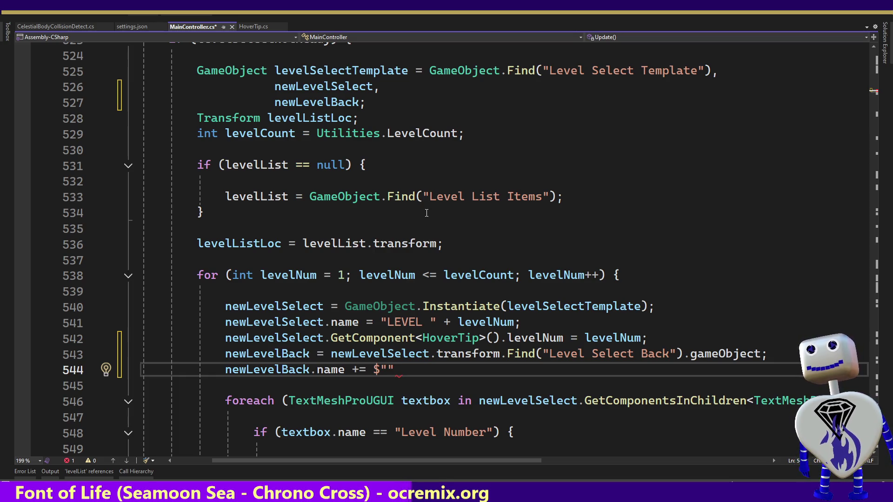
text({)
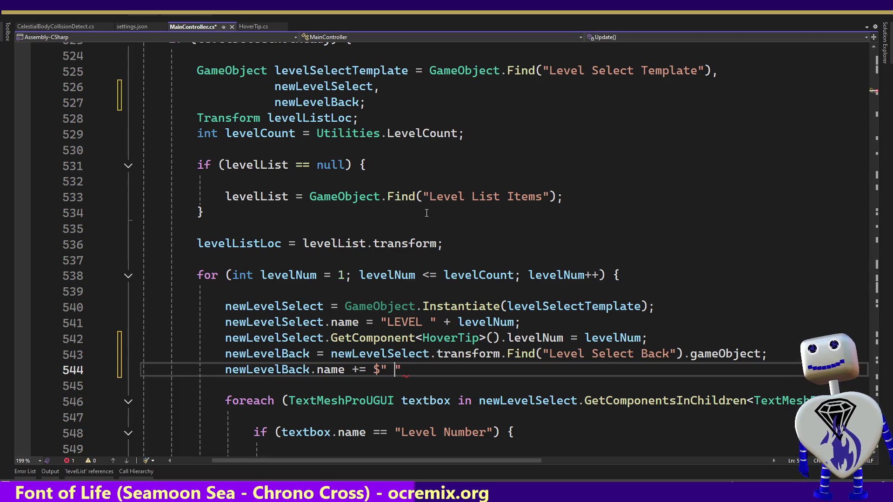
text(})
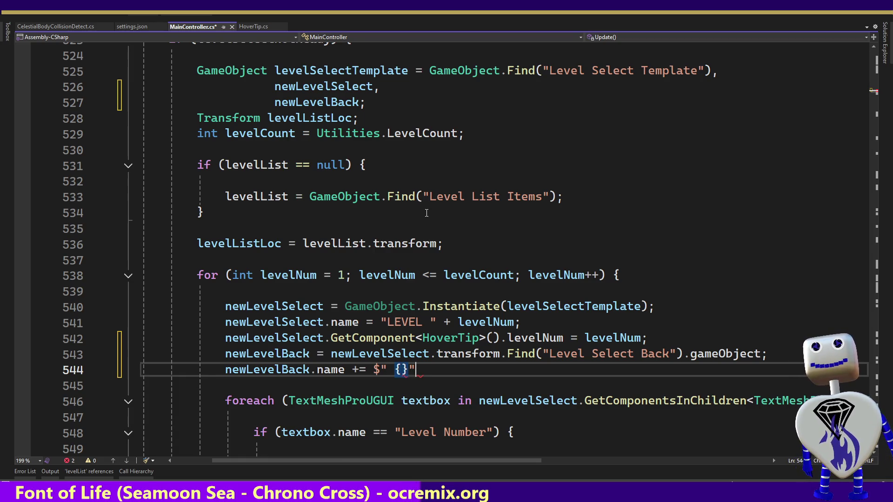
key(Down)
key(Up)
key(BackSpace)
text(";)
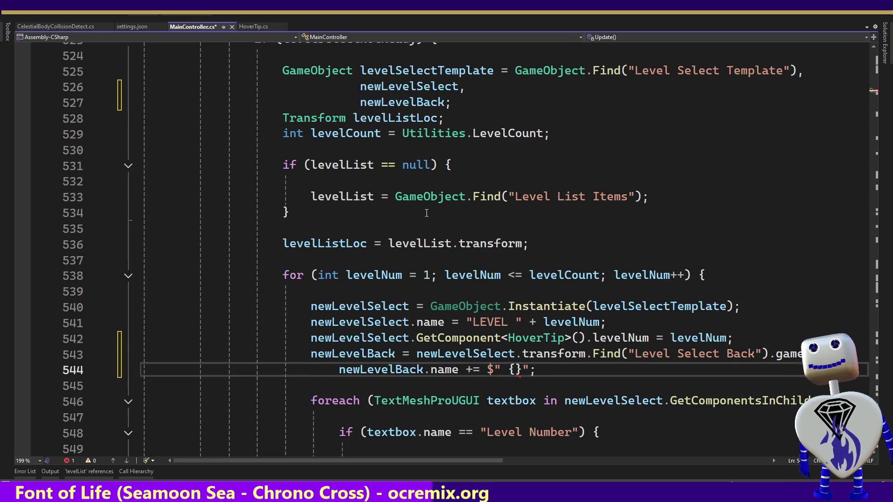
key(Left)
key(Left)
key(Left)
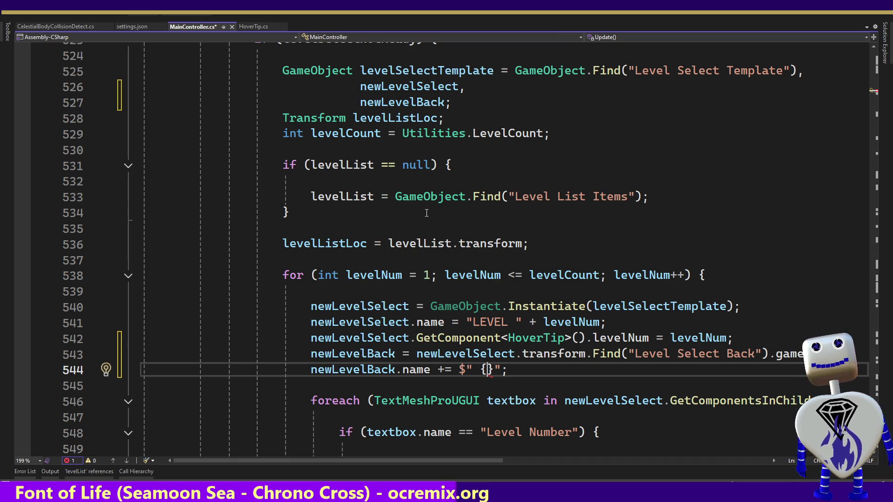
text(levelNum)
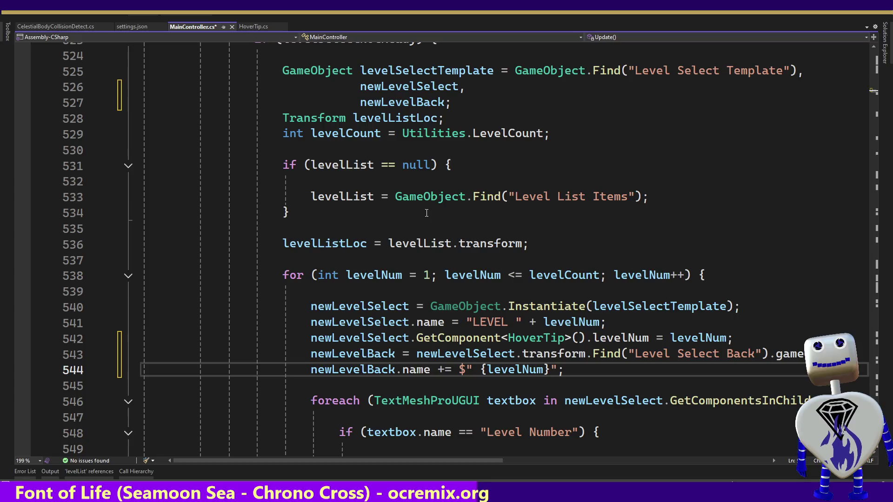
key(Down)
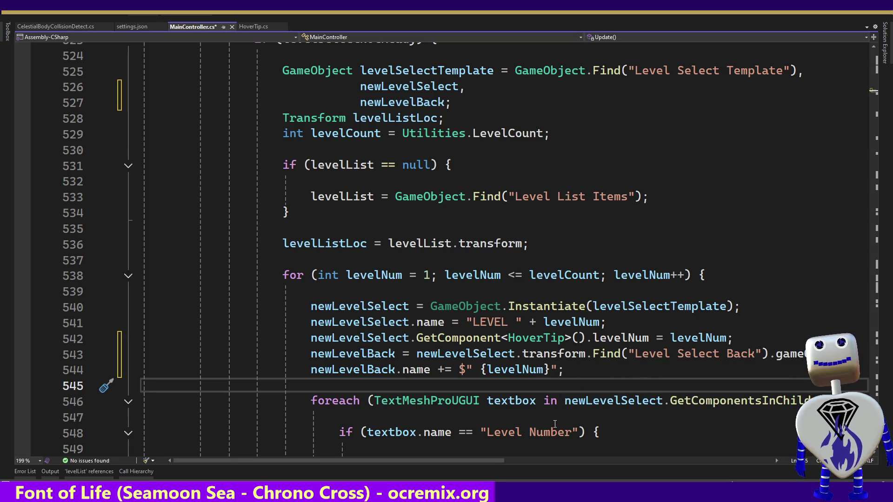
Review the loop code below and return to the end of line 544.
key(Down)
key(Down)
key(Down)
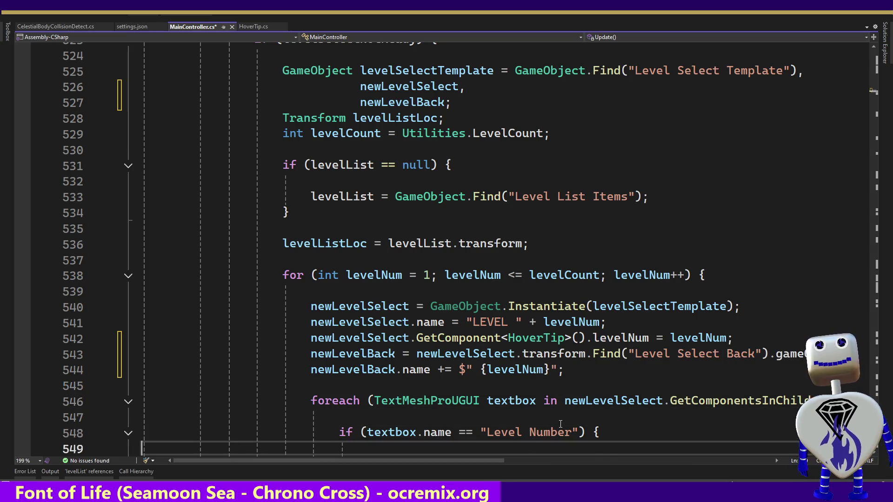
key(Down)
key(Down)
key(Down)
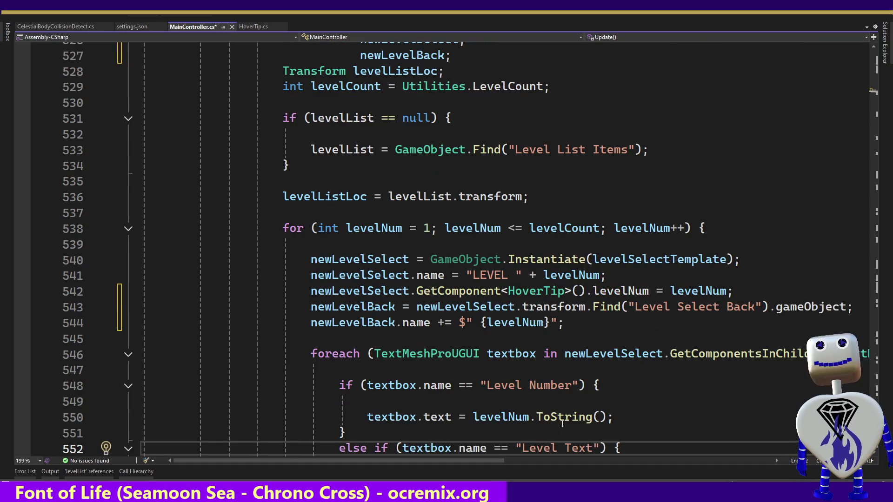
click(581, 321)
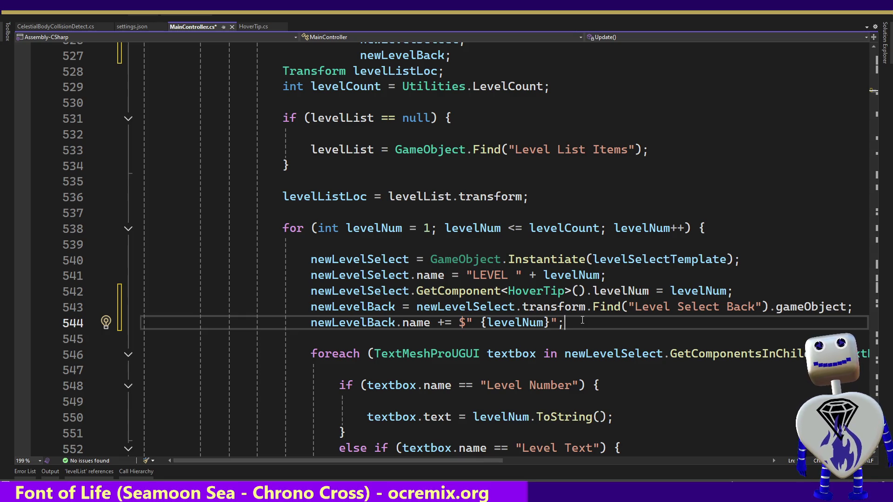
key(alt+Tab)
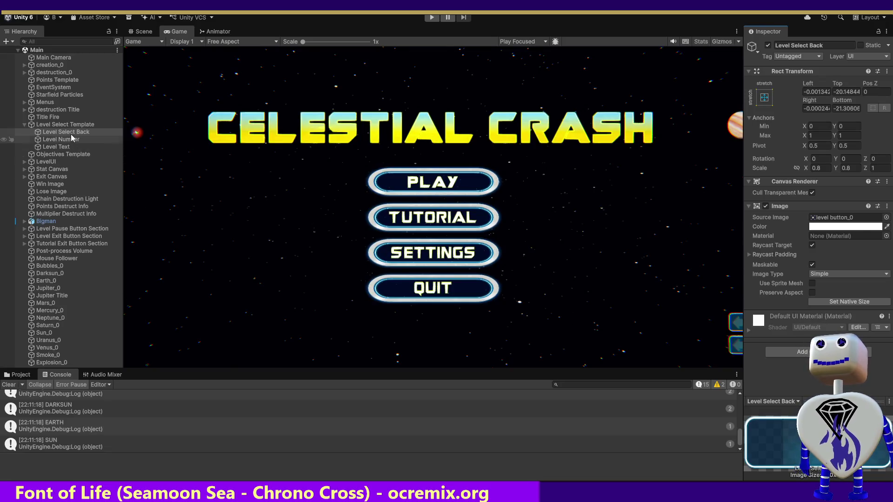
click(107, 126)
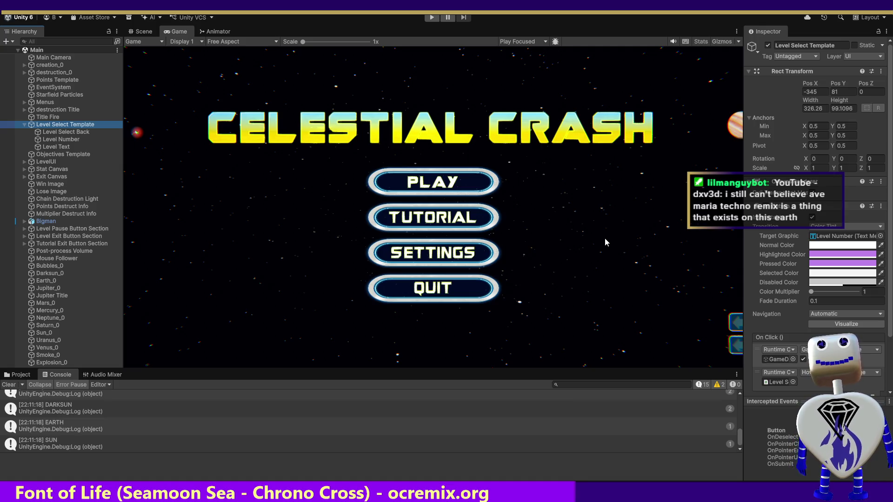
key(alt+Tab)
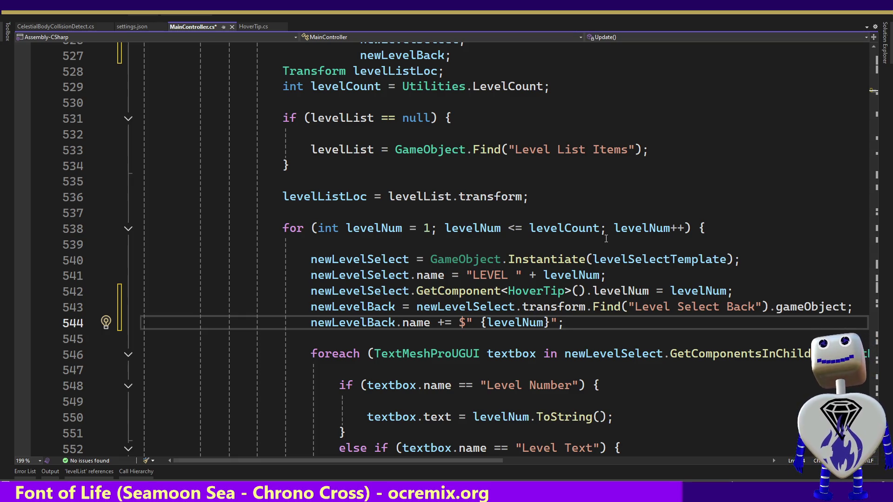
Check the Level Select Back lookup and levelNum renaming lines, then open a blank line after line 544.
mouse_move(627, 304)
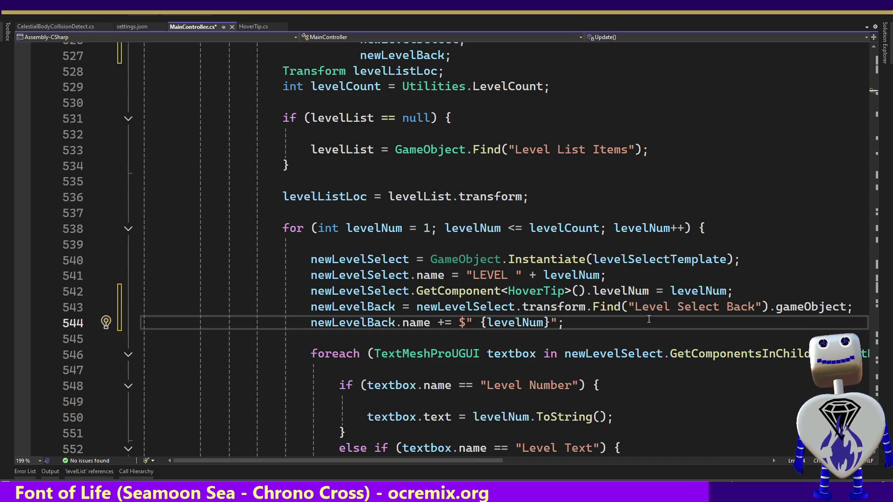
mouse_move(673, 312)
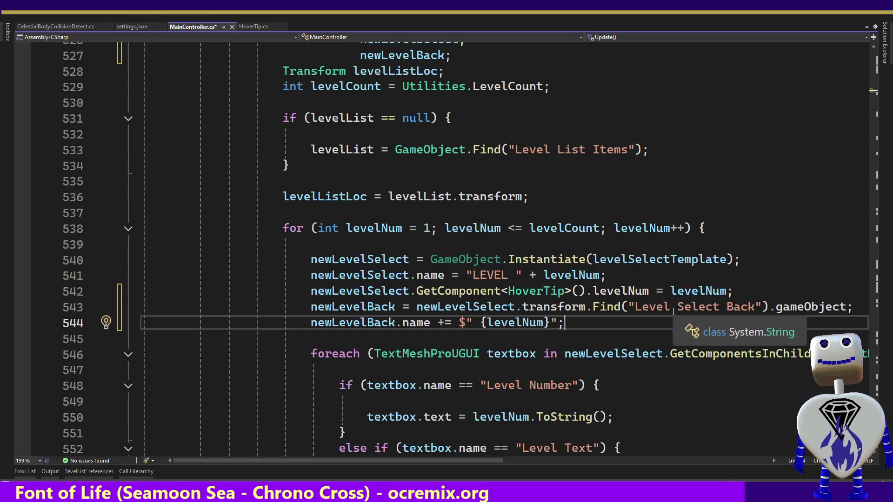
key(Up)
key(Up)
key(Up)
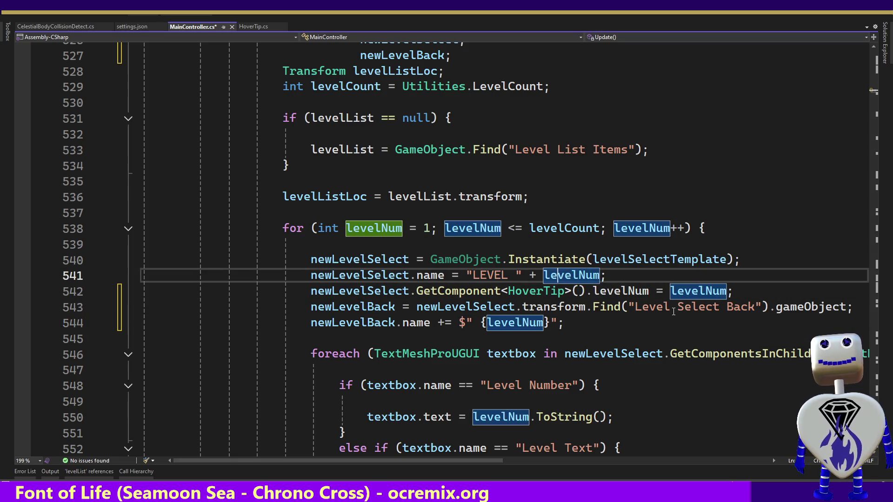
key(Down)
key(Down)
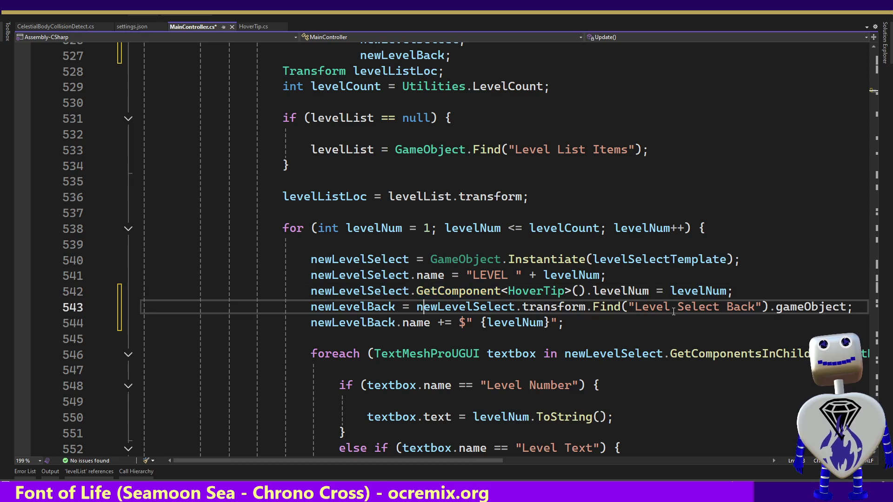
key(End)
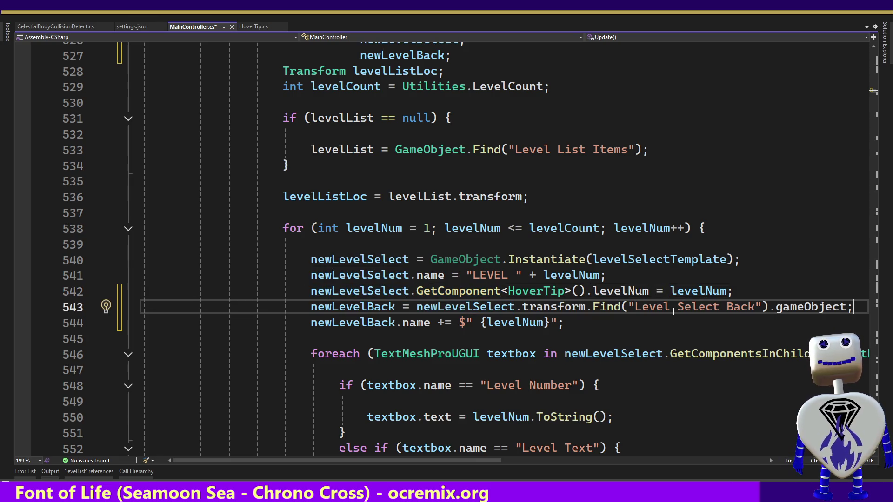
key(Return)
key(BackSpace)
key(Down)
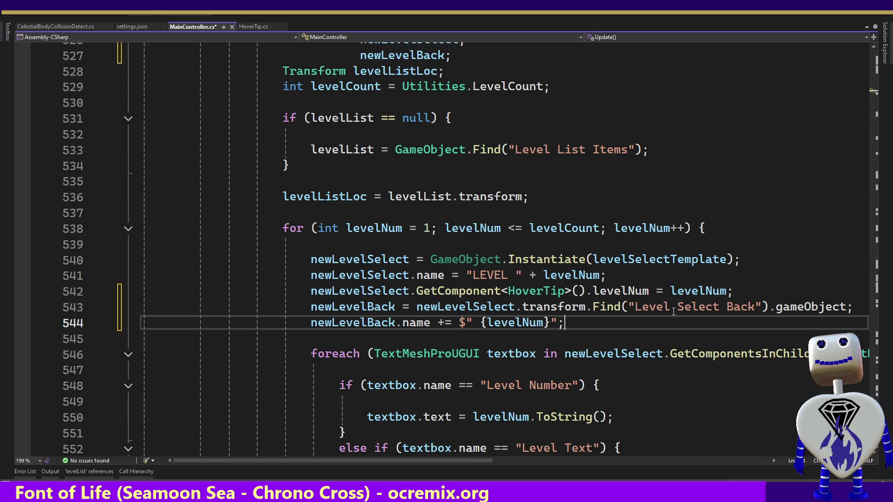
key(Return)
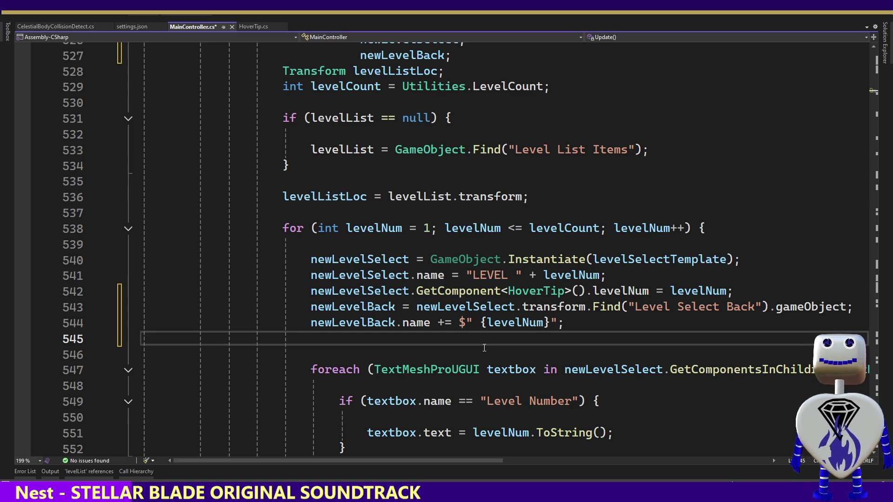
Type 'newLevel' on line 545, dismissing the IntelliSense list.
text(new)
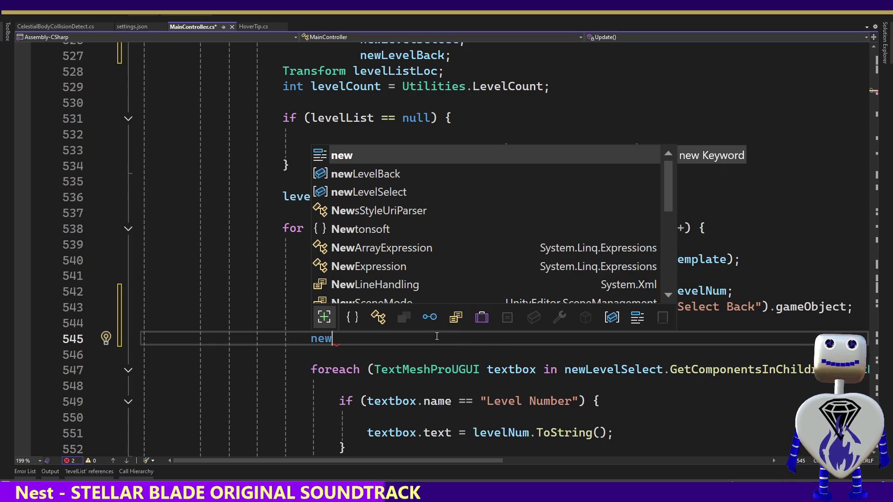
scroll(420, 364, down, 1)
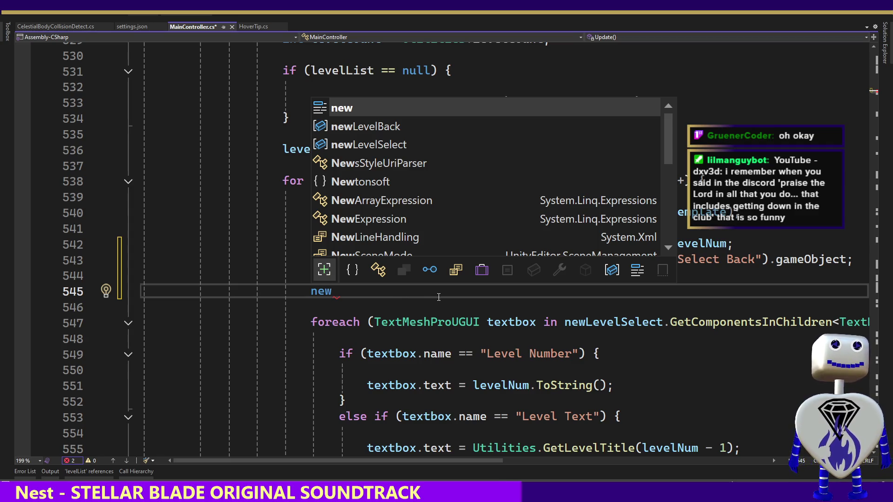
key(Escape)
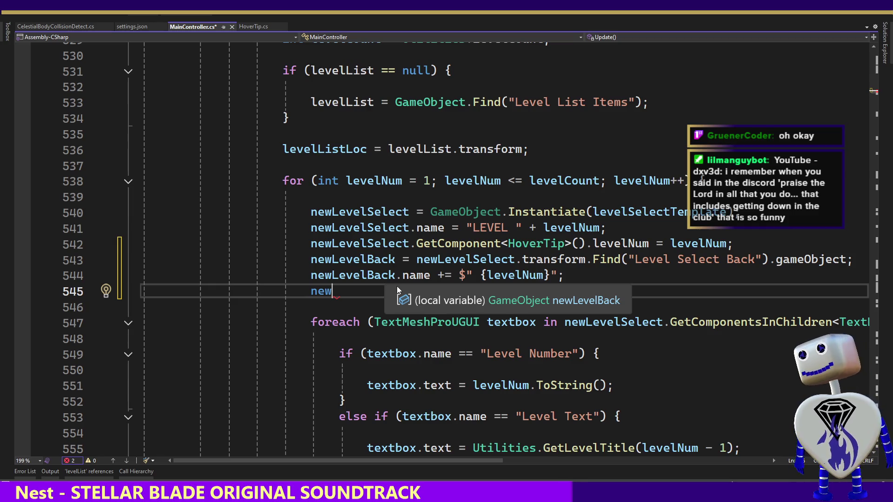
text(Level)
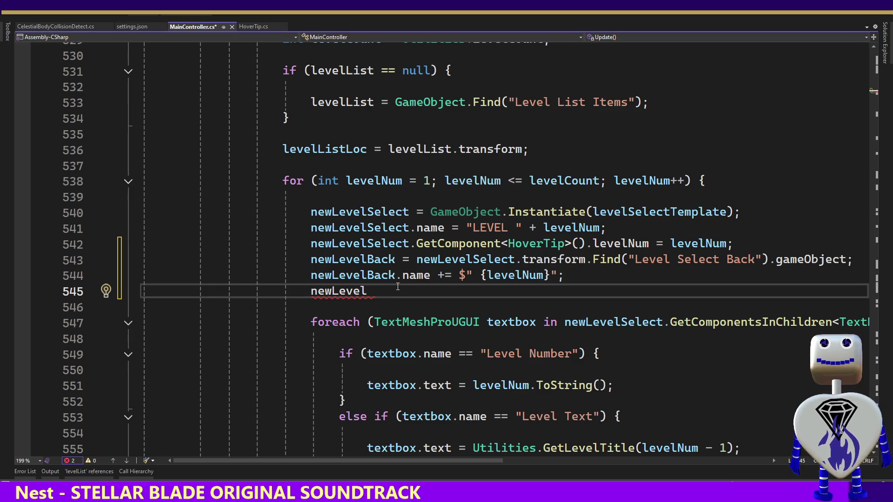
Extend line 545 to newLevelSelect.GetComponent<Image>().ta using IntelliSense for GetComponent and Image.
text(Sel;ec)
key(BackSpace)
key(BackSpace)
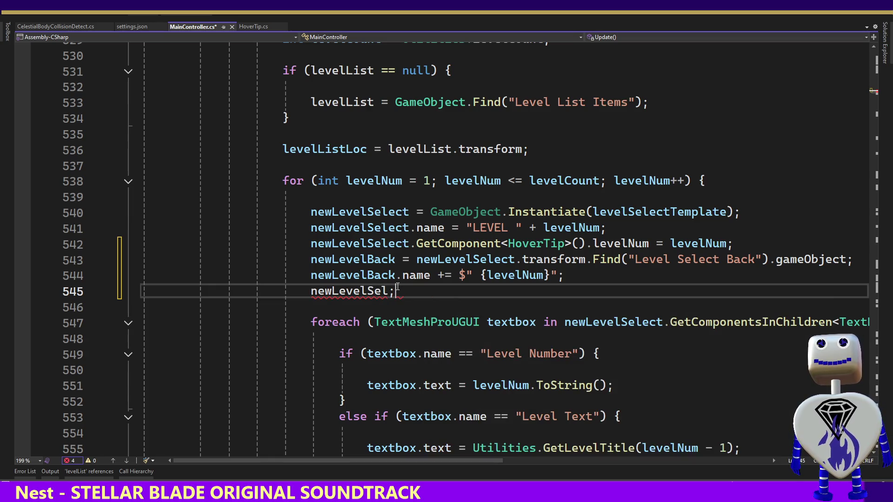
key(BackSpace)
text(e)
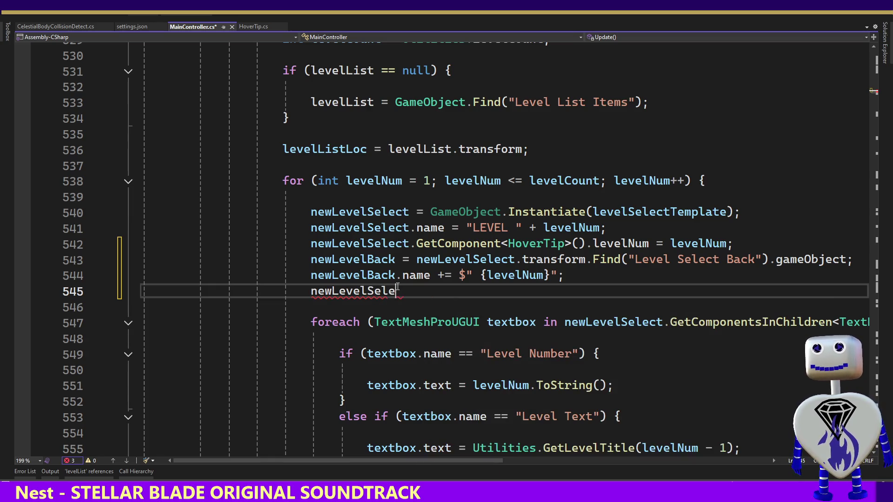
text(ct.)
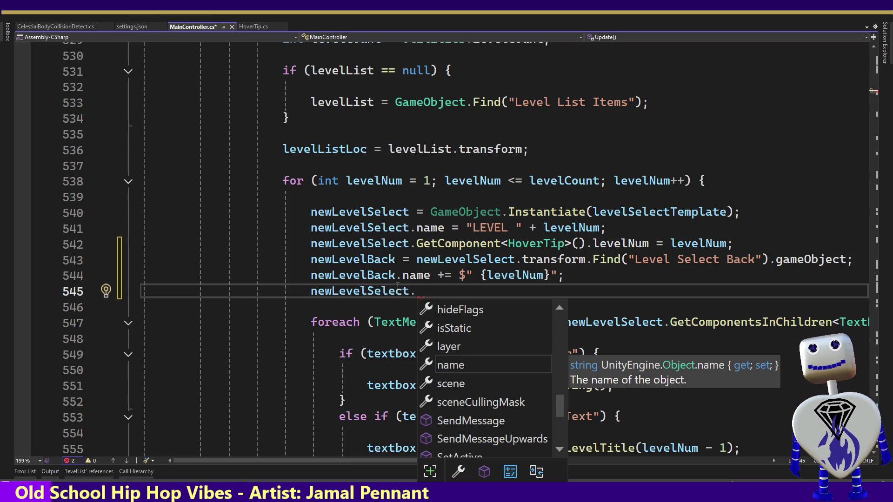
text(get)
key(Down)
key(Tab)
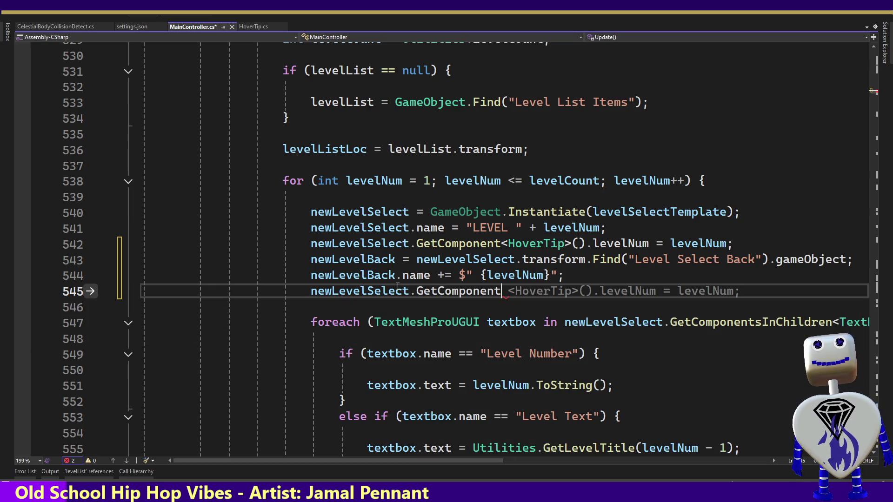
text(<I)
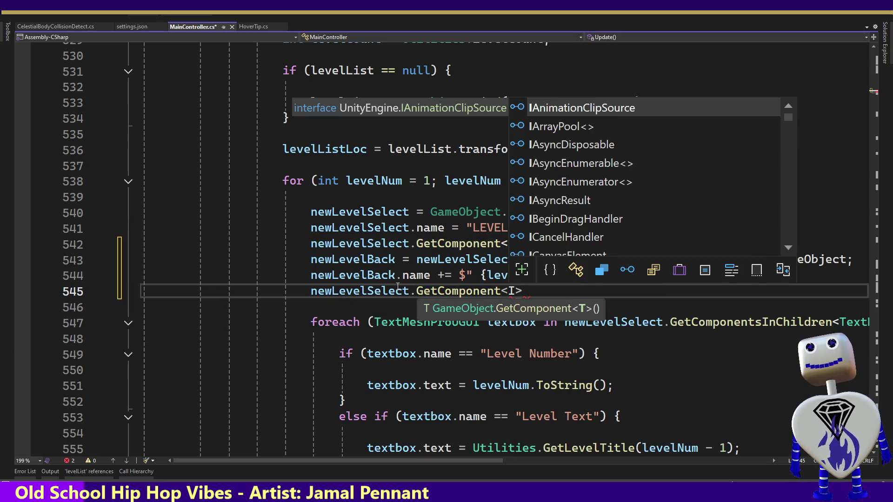
text(ma)
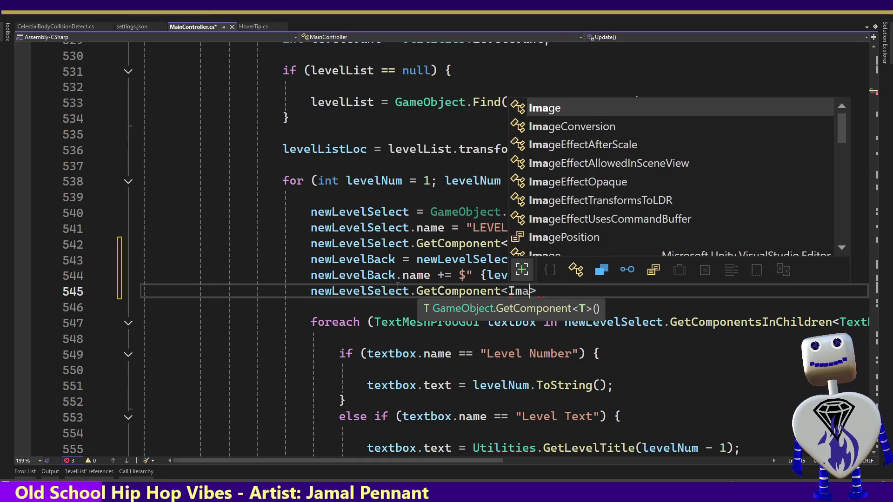
key(Tab)
text(>)
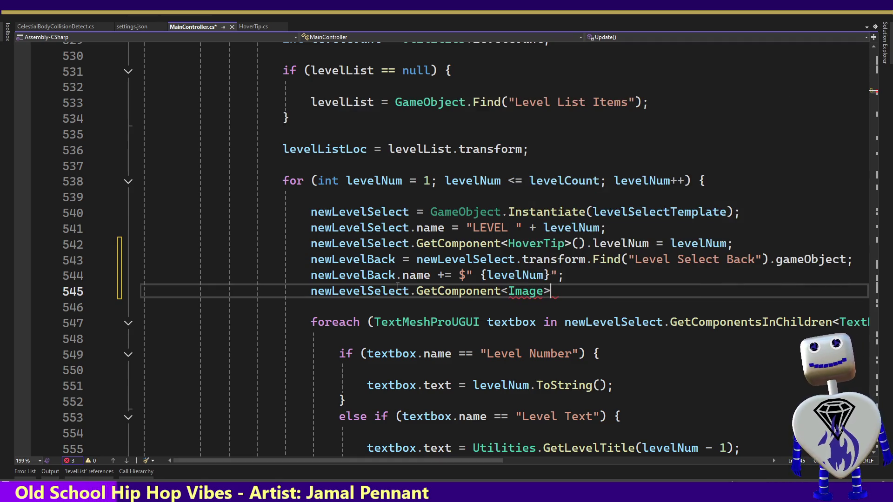
text(().t)
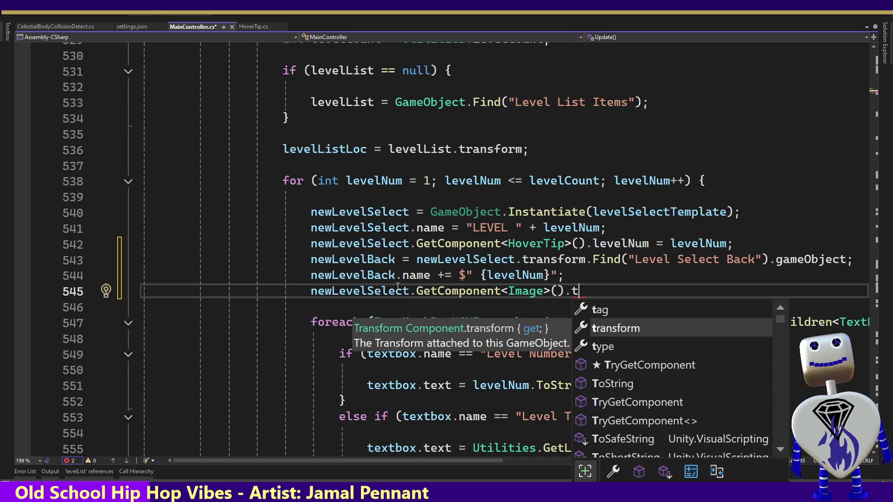
text(a)
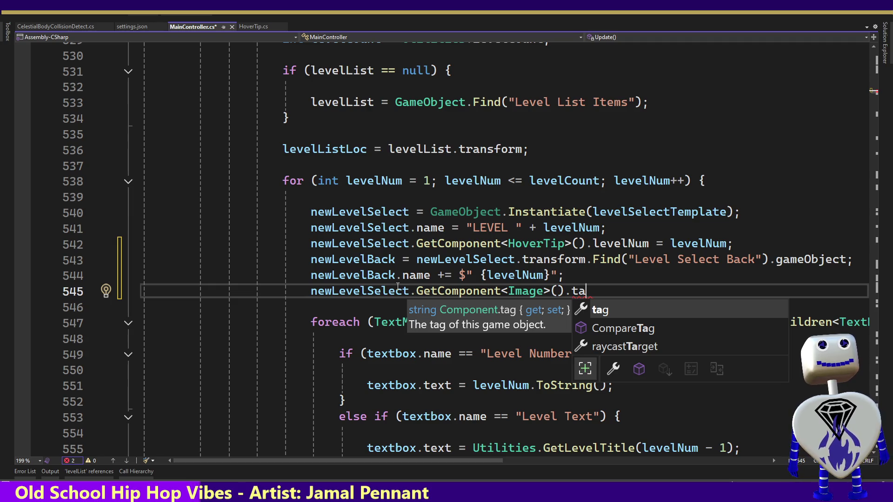
key(Escape)
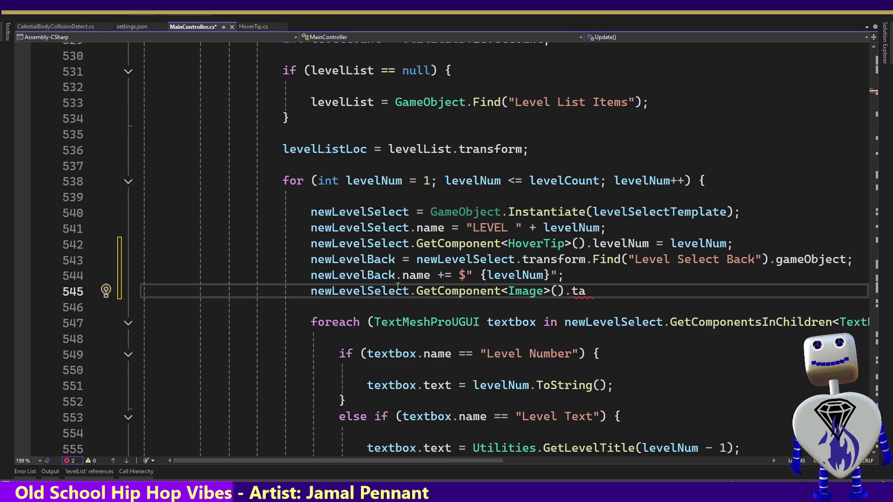
key(alt+Tab)
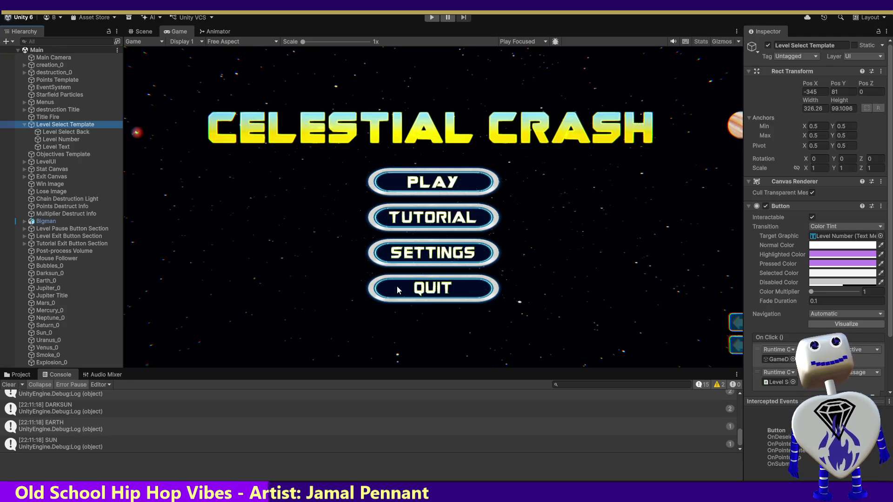
Replace the .ta member with a bare dot and erase Image from GetComponent<> on line 545.
key(alt+Tab)
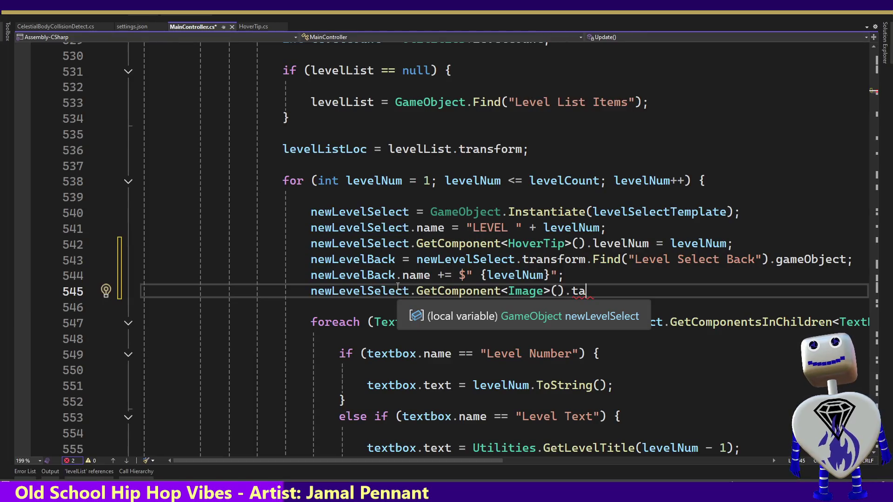
text(.tra)
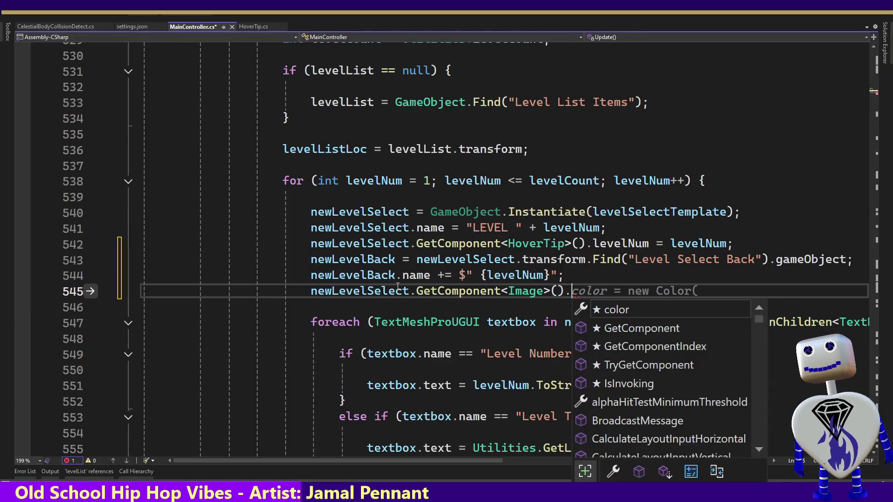
key(BackSpace)
key(BackSpace)
key(BackSpace)
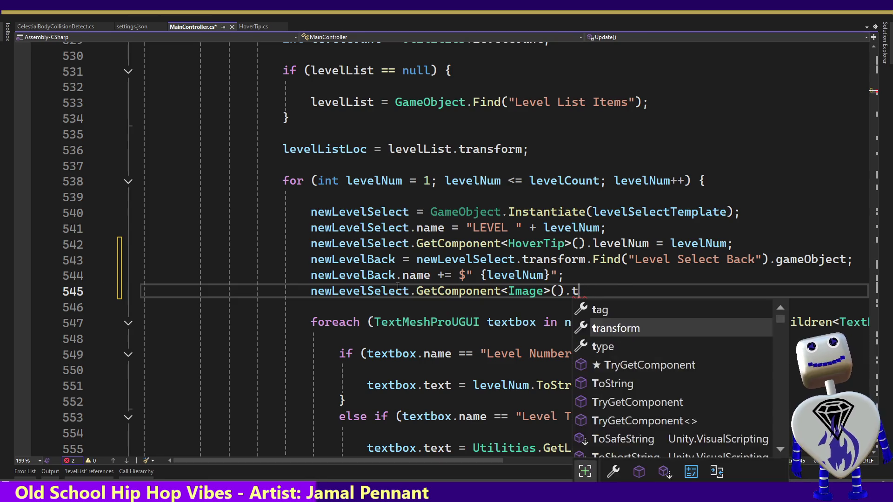
text(.)
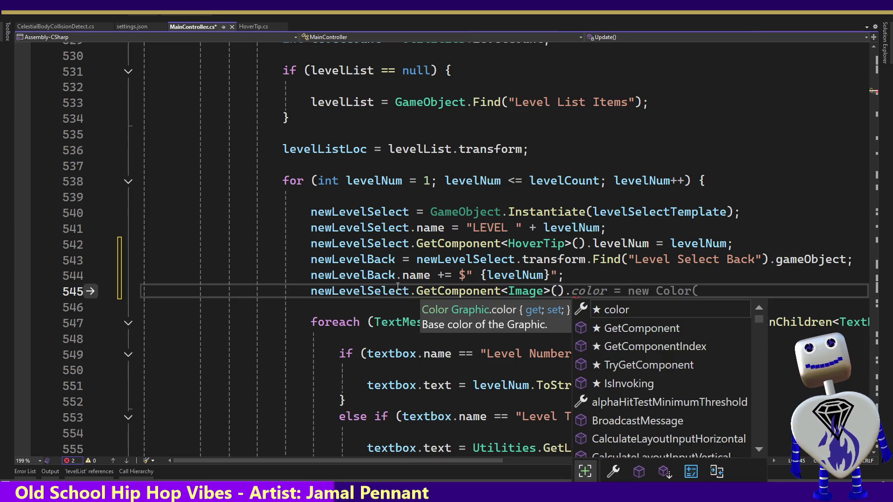
key(Escape)
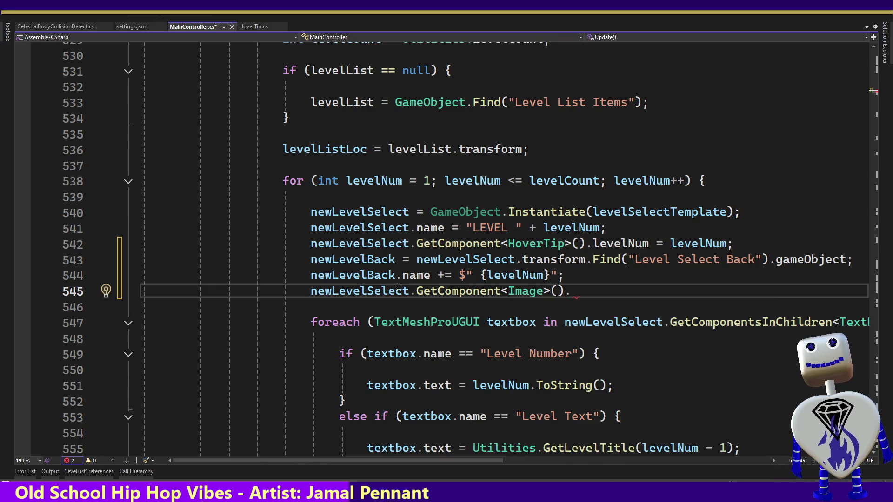
key(alt+Tab)
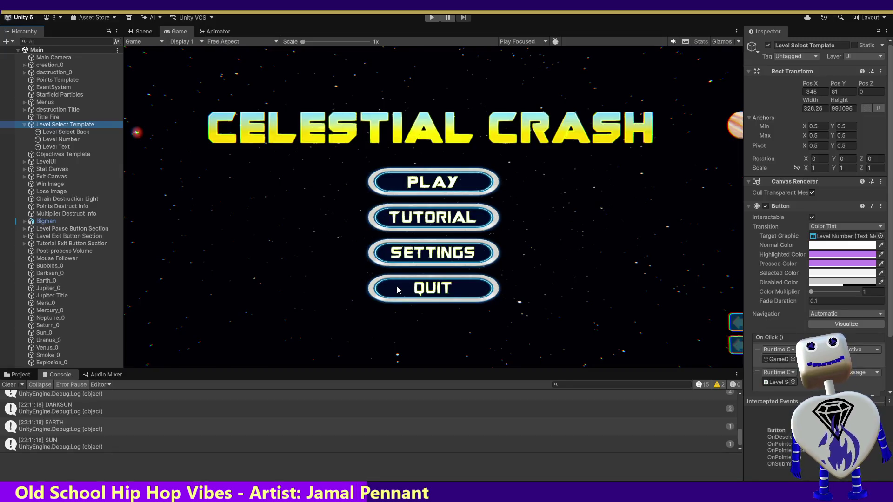
key(alt+Tab)
key(Left)
key(Left)
key(Left)
key(BackSpace)
key(BackSpace)
key(BackSpace)
key(BackSpace)
Fetch the Button component on line 545 and try its transition member.
text(Button)
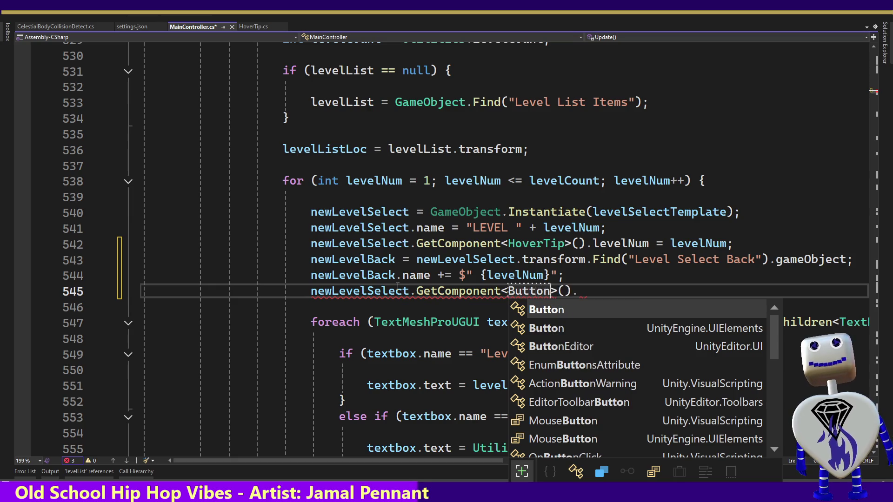
key(End)
key(BackSpace)
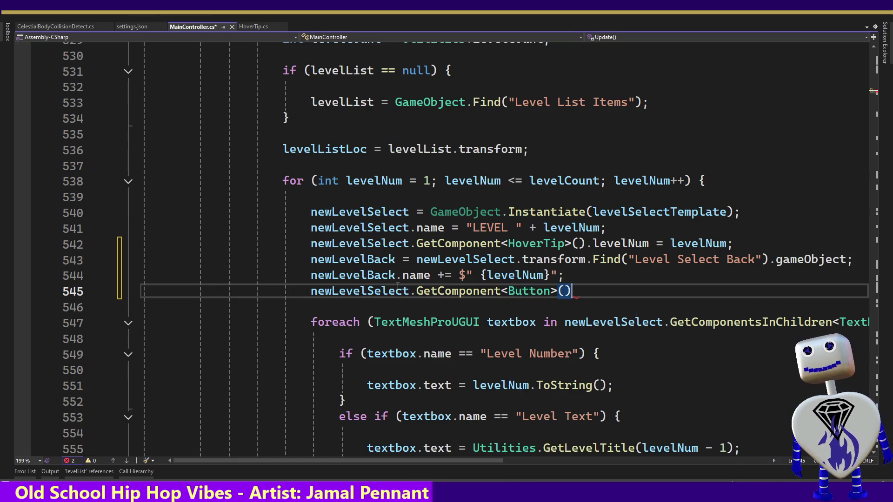
text(.tr)
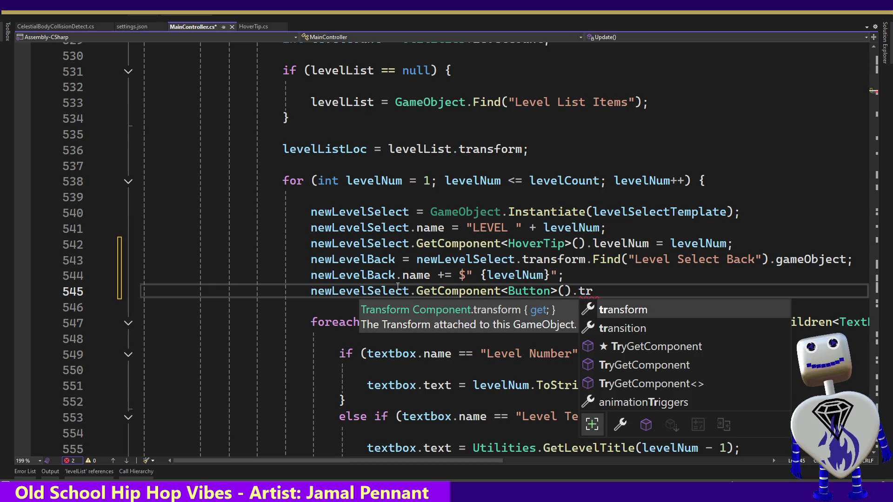
key(Down)
key(Tab)
text(.)
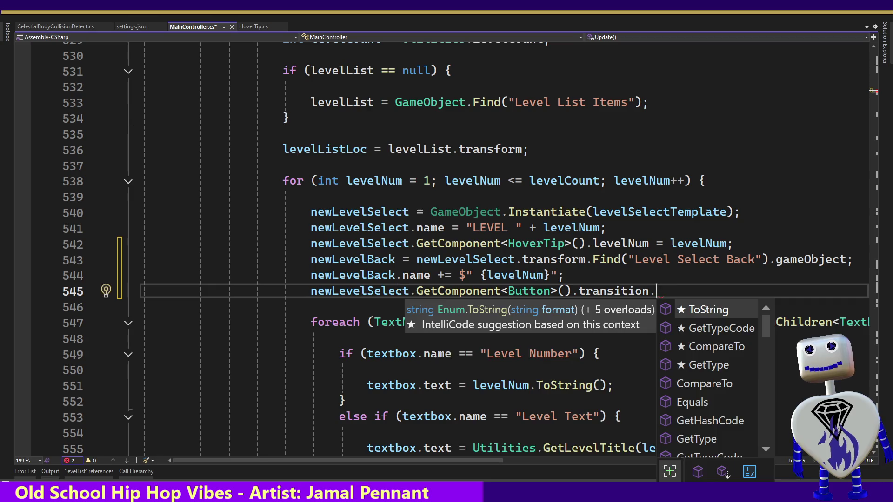
text(g)
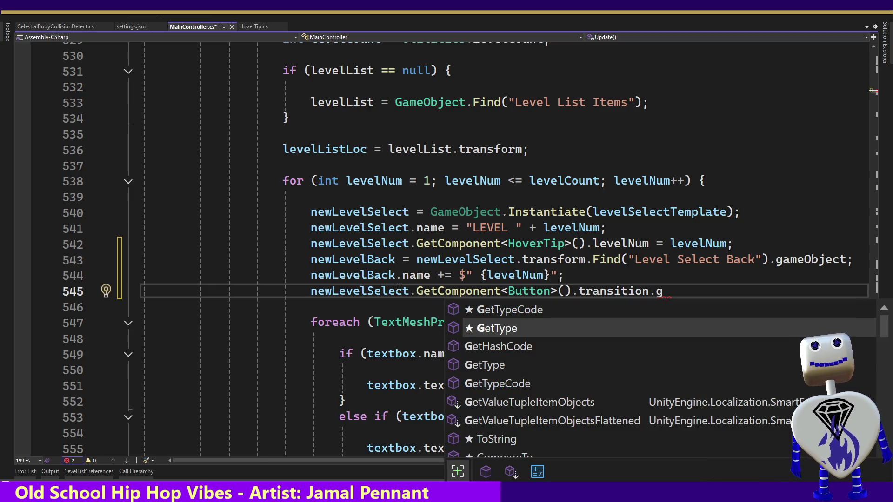
key(BackSpace)
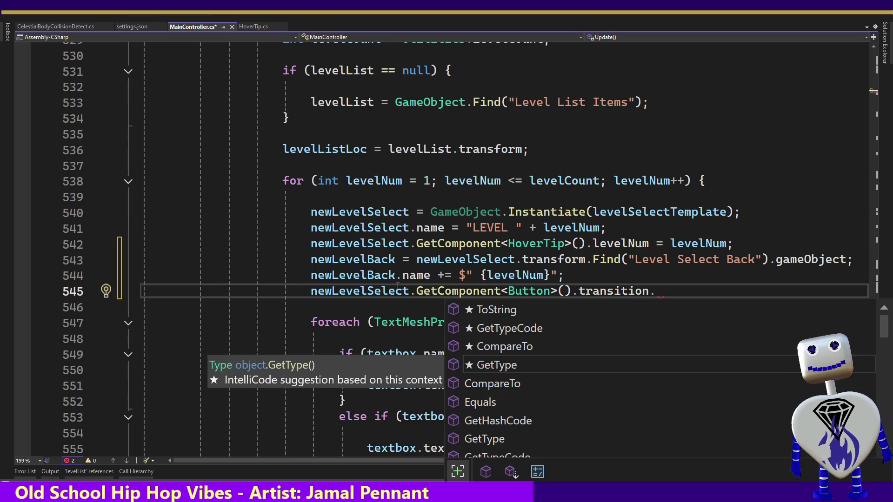
text(T)
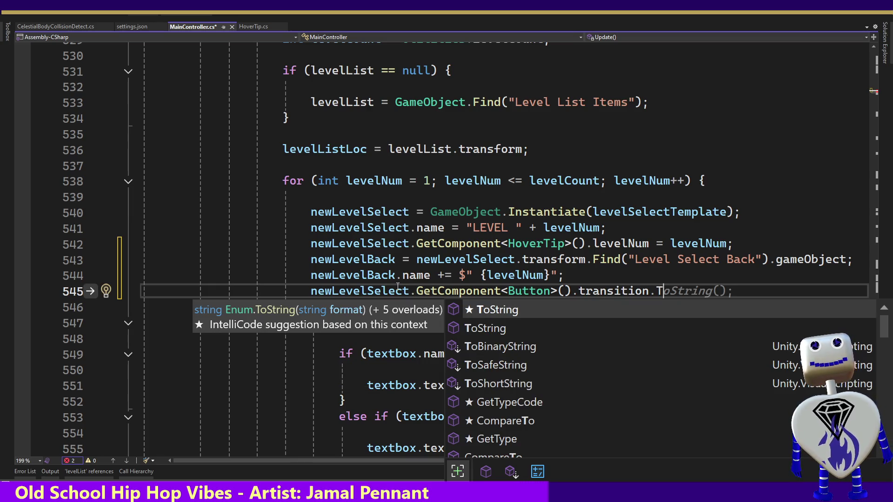
text(a)
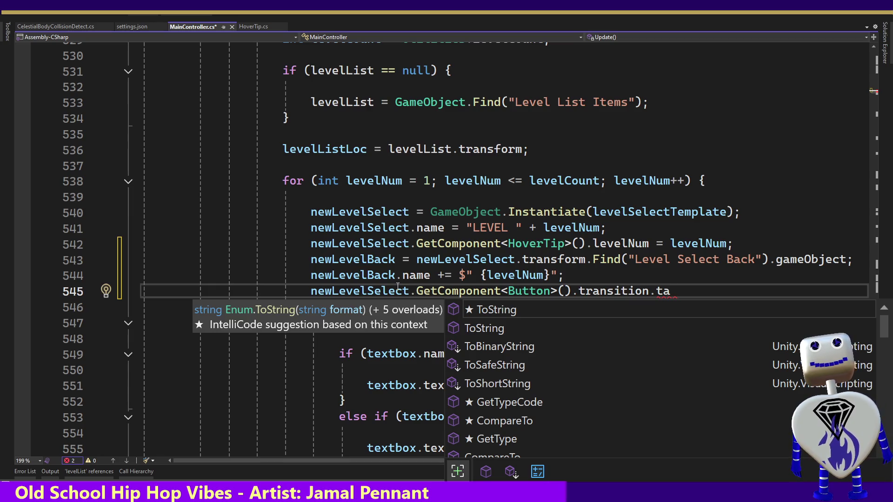
key(BackSpace)
key(BackSpace)
key(BackSpace)
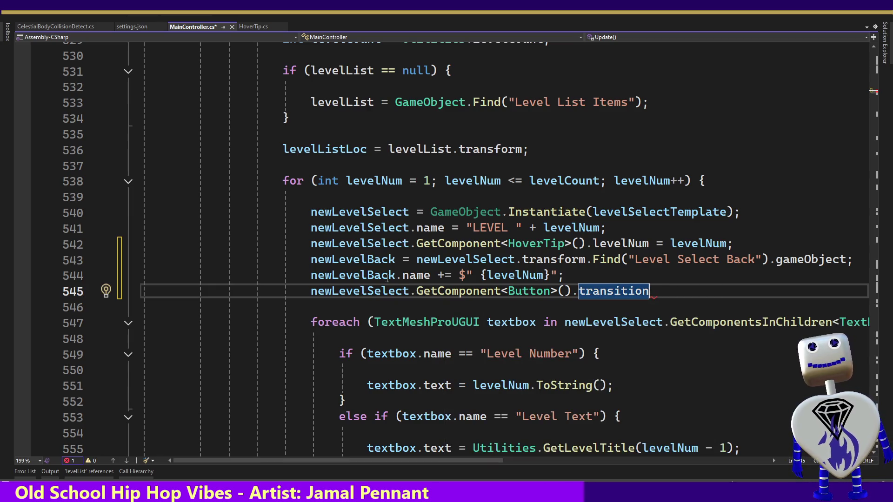
Replace .transition with .targetGraphic, chosen from IntelliSense.
mouse_move(604, 295)
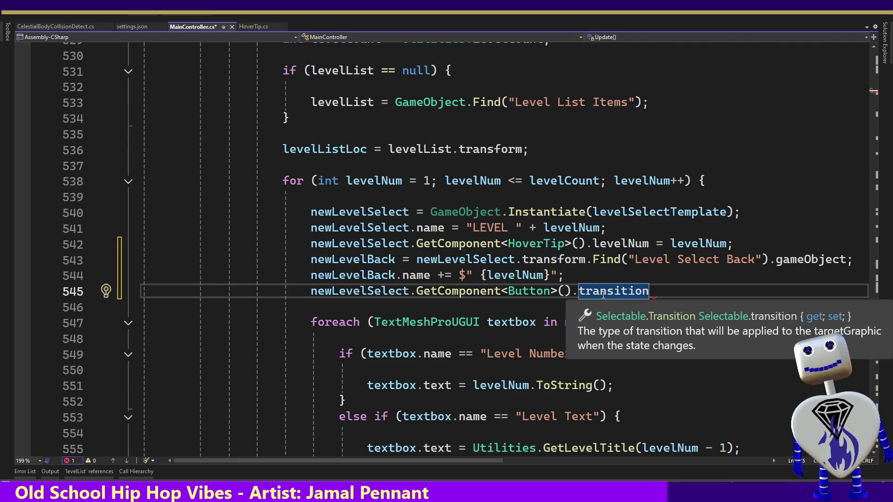
text(.)
key(BackSpace)
key(BackSpace)
key(BackSpace)
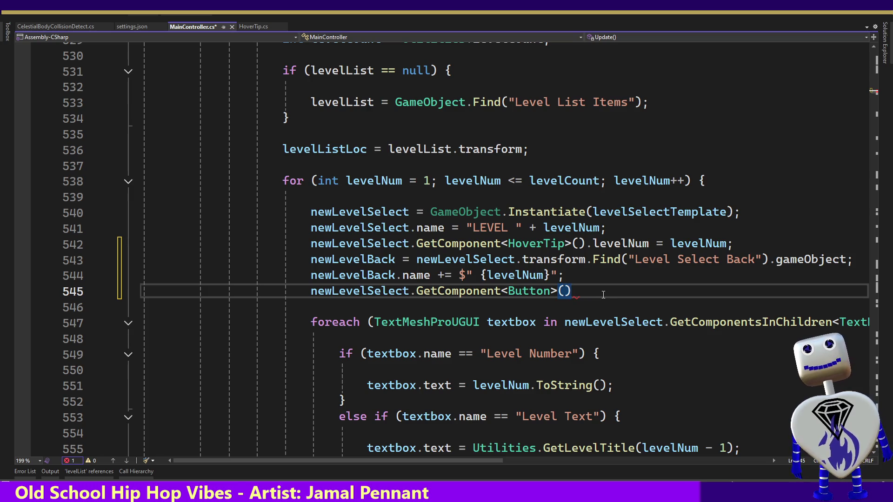
text(.t)
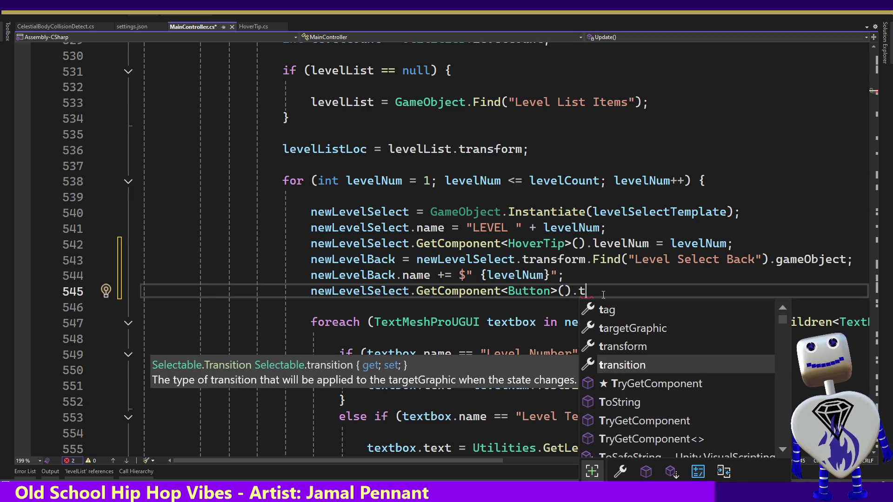
key(Up)
key(Up)
key(Tab)
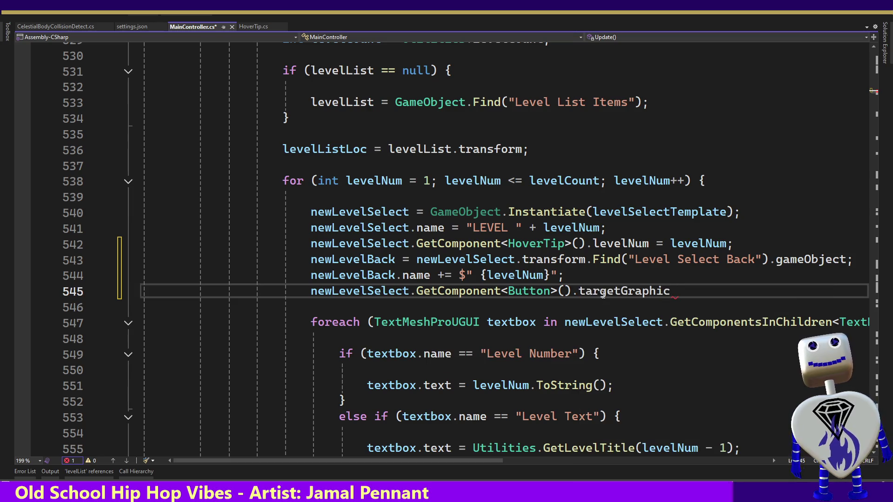
text(.)
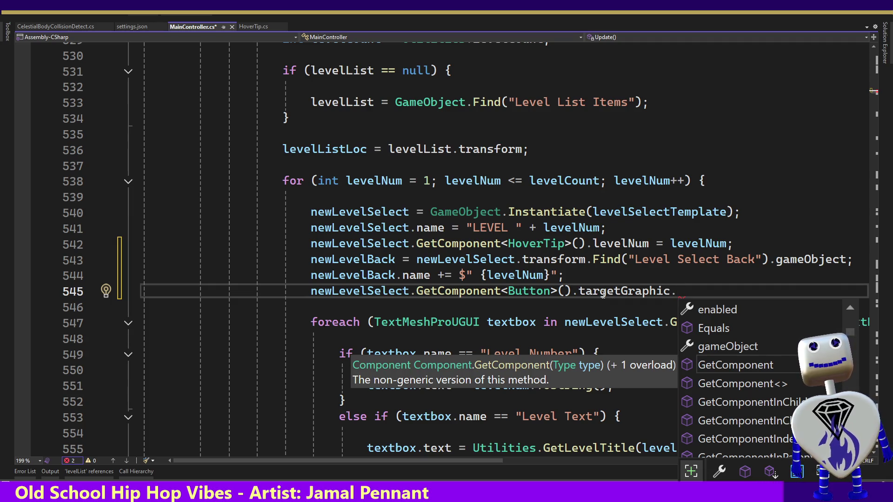
Complete line 545 as newLevelSelect.GetComponent<Button>().targetGraphic = newLevelBack;.
key(BackSpace)
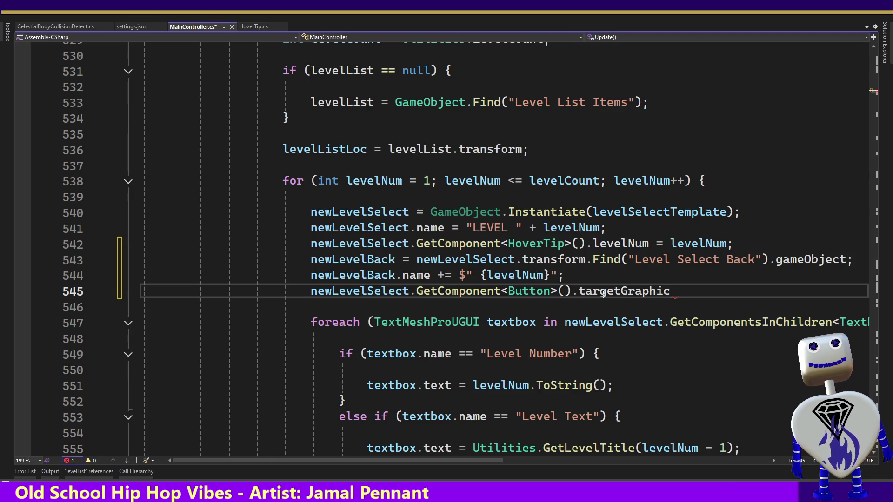
double_click(603, 292)
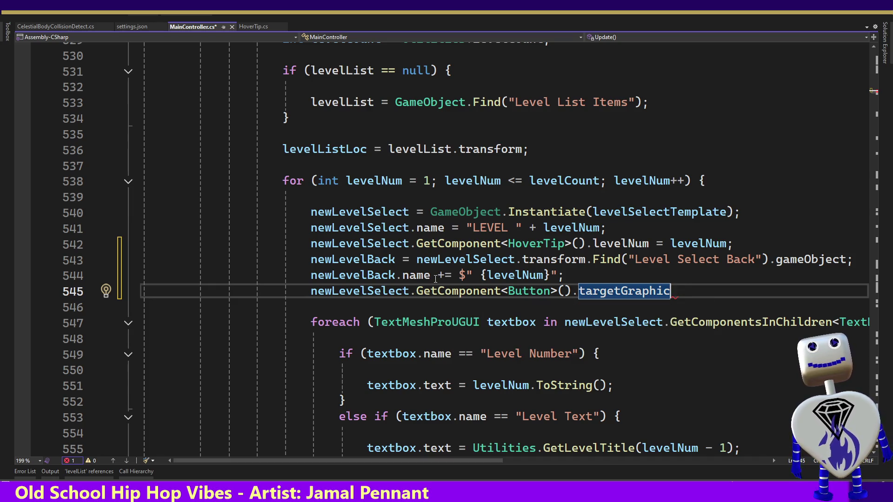
click(311, 275)
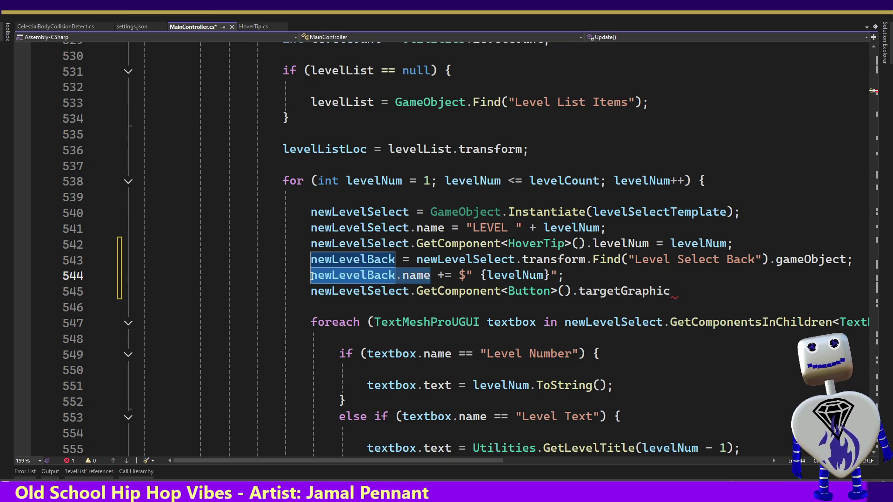
click(690, 292)
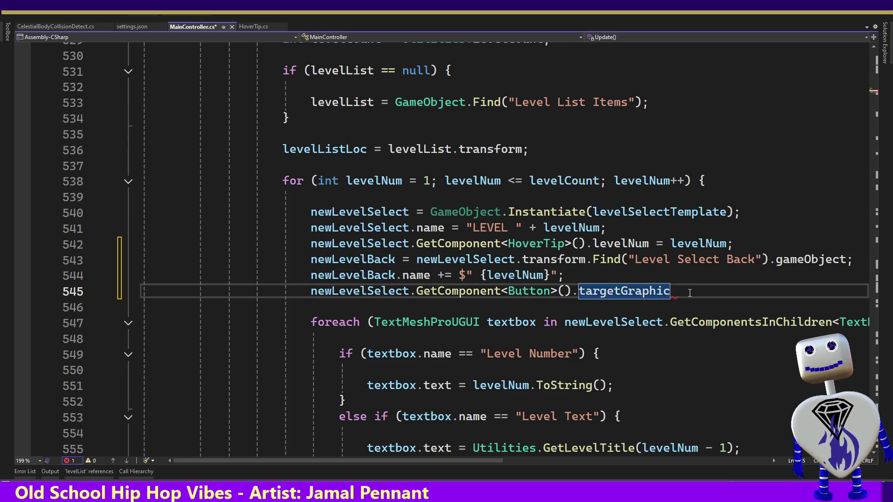
text( = newLevelBack.name)
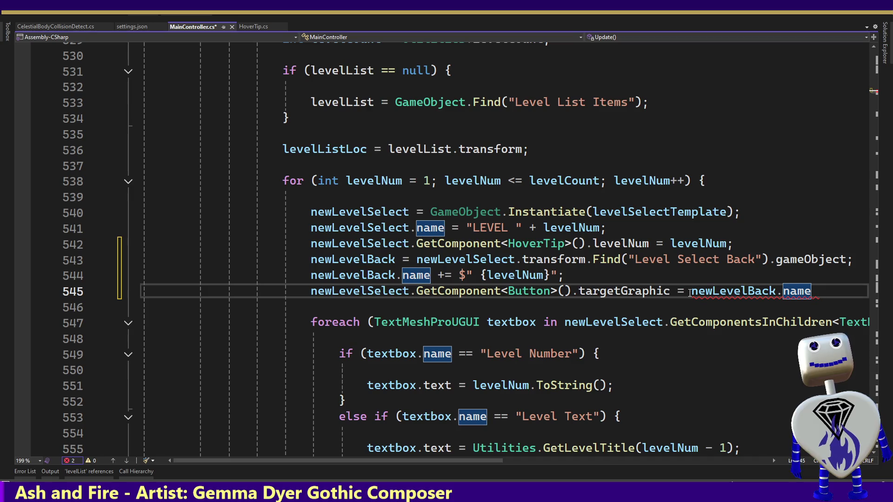
key(BackSpace)
key(BackSpace)
key(BackSpace)
key(BackSpace)
key(BackSpace)
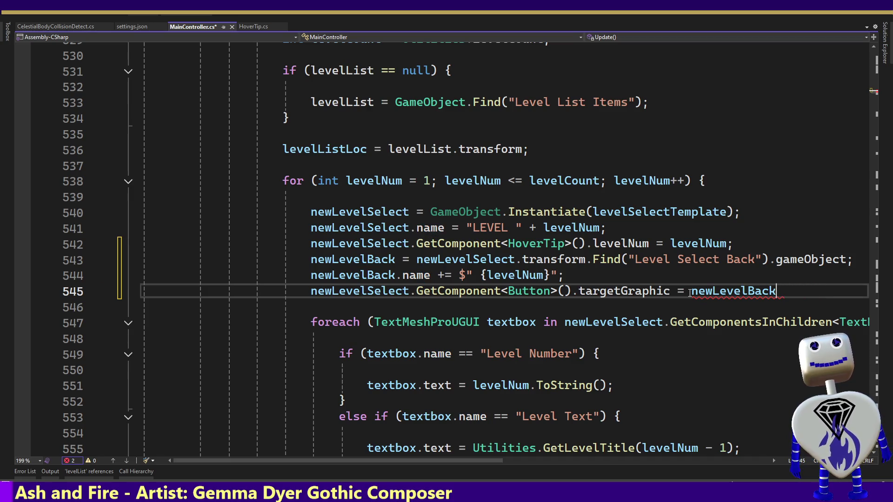
text(;)
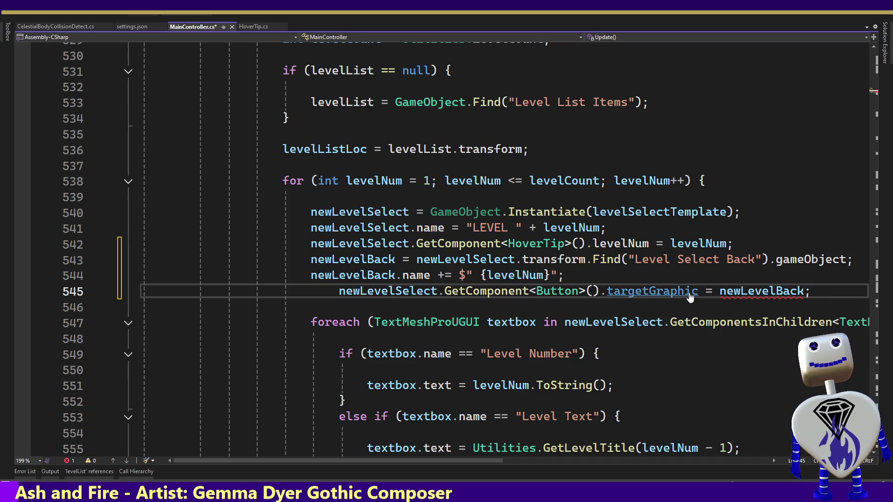
mouse_move(646, 293)
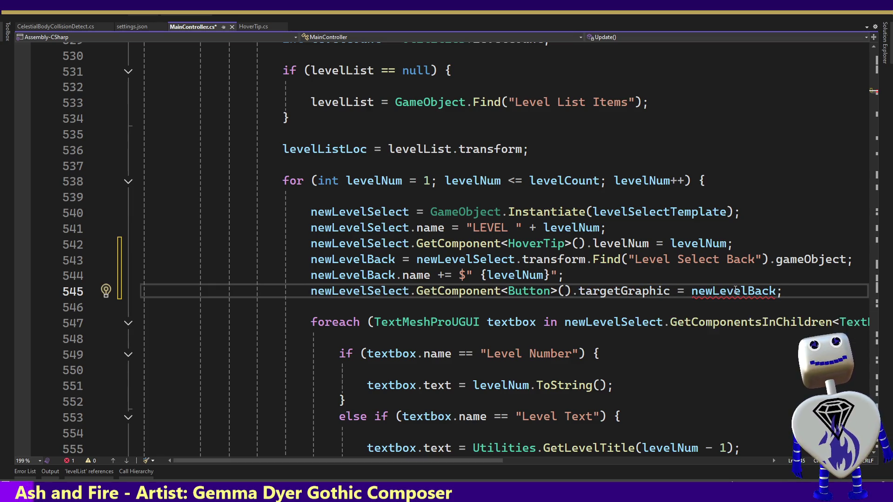
key(alt+Tab)
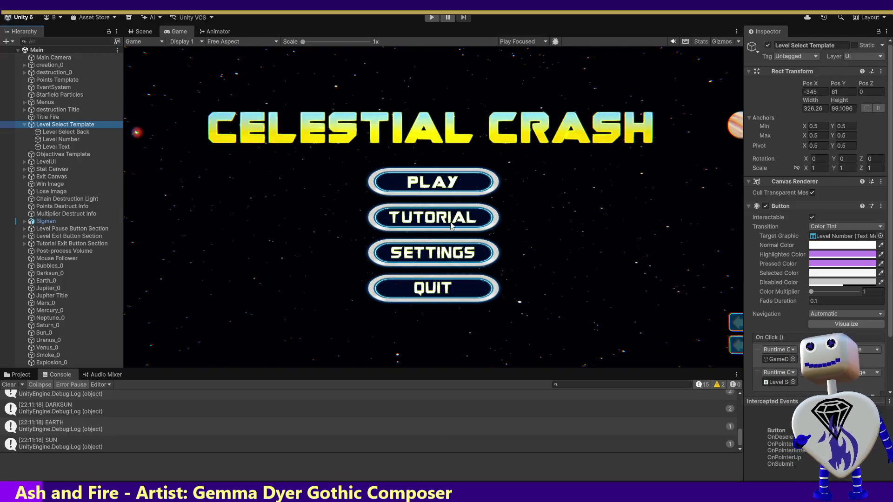
Confirm Level Select Back has an Image component, then switch back to MainController.cs.
click(72, 133)
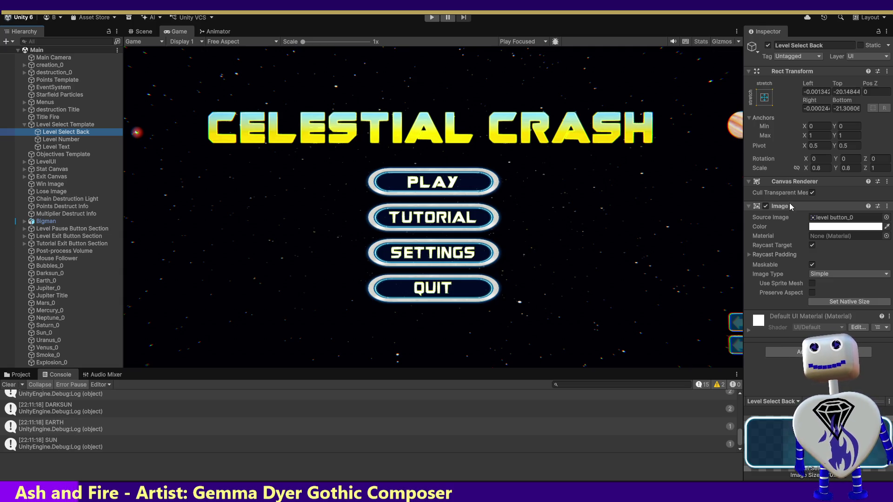
key(alt+Tab)
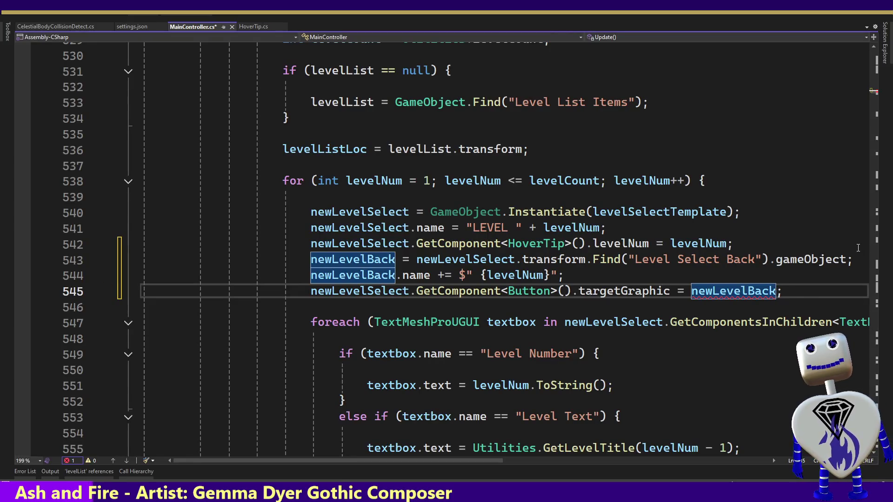
Complete the targetGraphic assignment as newLevelBack.GetComponent<Image>().
text(.)
key(Tab)
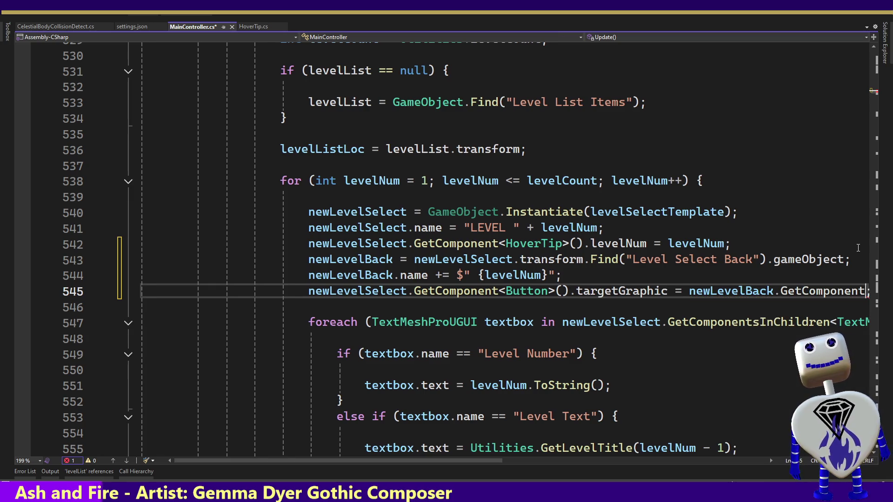
text(<)
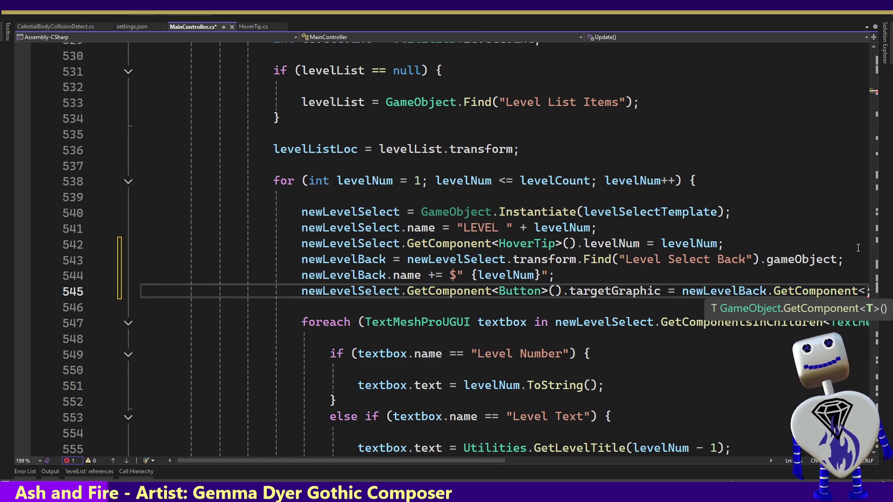
text(Imgag)
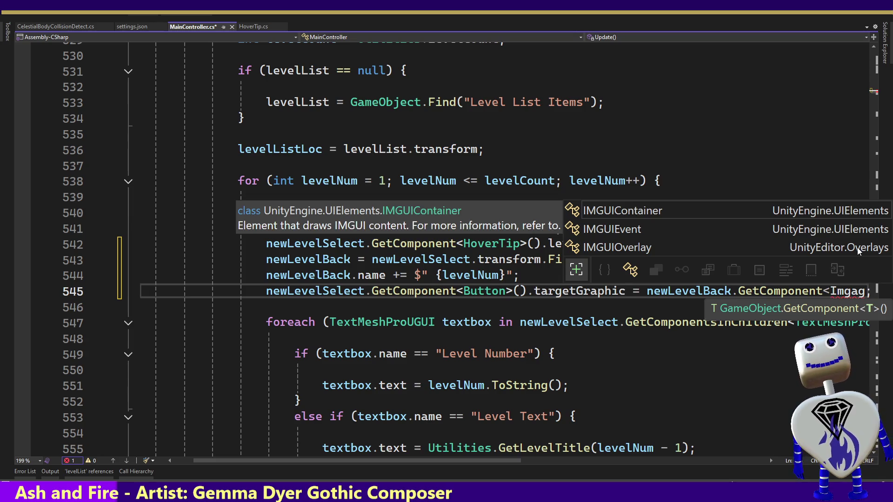
key(BackSpace)
text(ge)
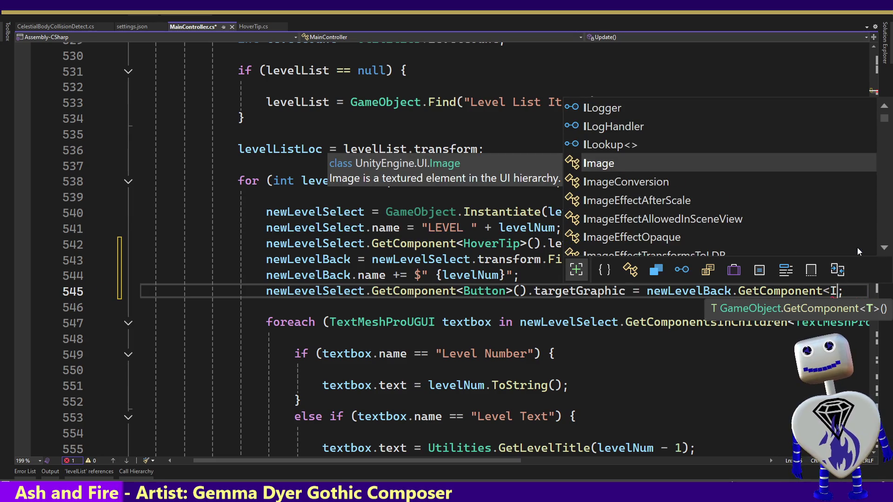
text(>())
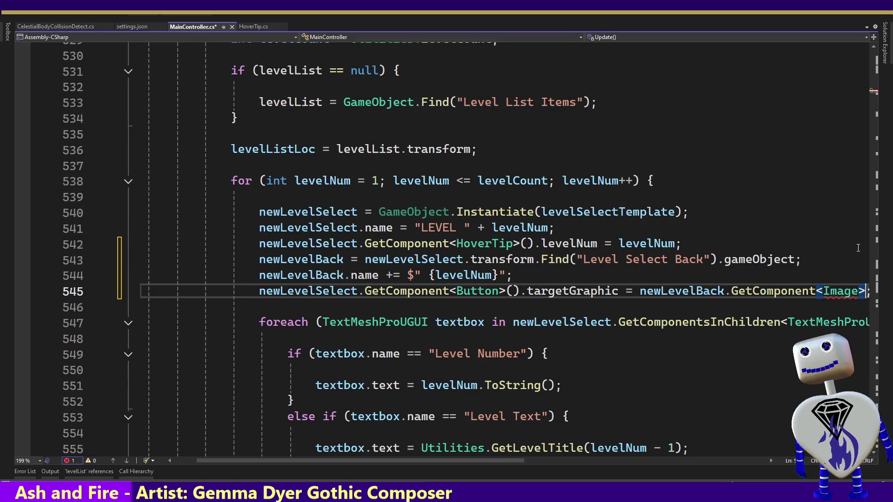
Wrap the assignment onto line 546 with a single indent, save MainController.cs, and return to Unity.
key(Down)
key(Down)
key(Home)
key(Home)
key(Up)
key(Up)
key(End)
key(Left)
key(Left)
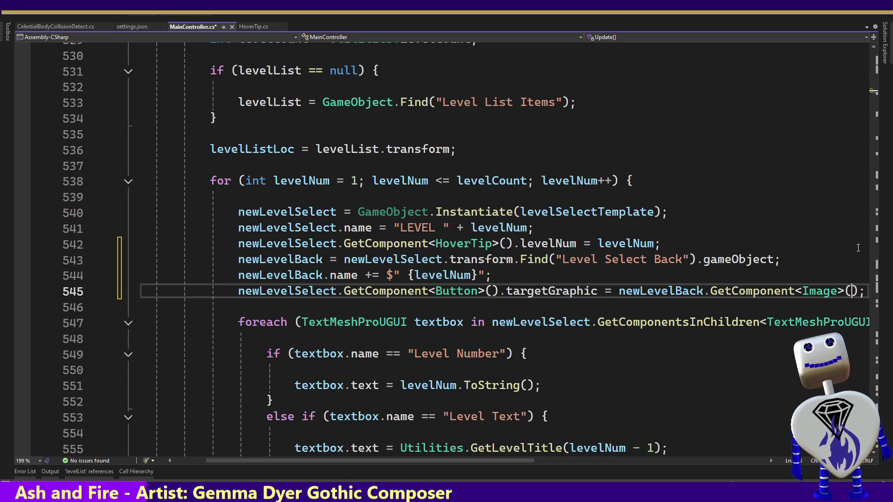
key(ctrl+Left)
key(ctrl+Left)
key(ctrl+Left)
key(Left)
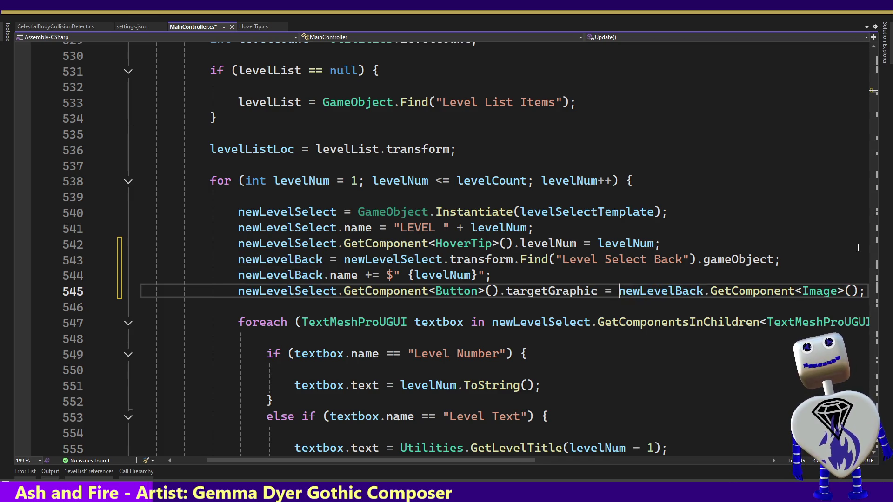
key(Return)
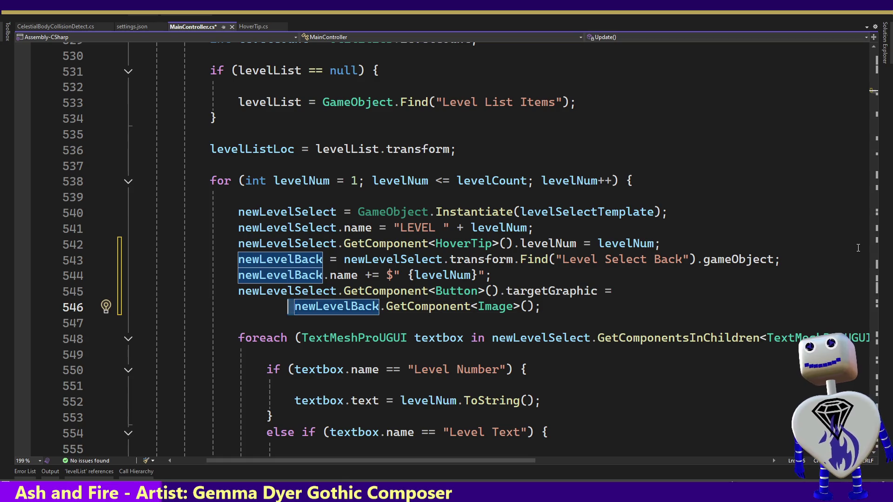
key(shift+Left)
key(shift+Left)
key(shift+Left)
key(Tab)
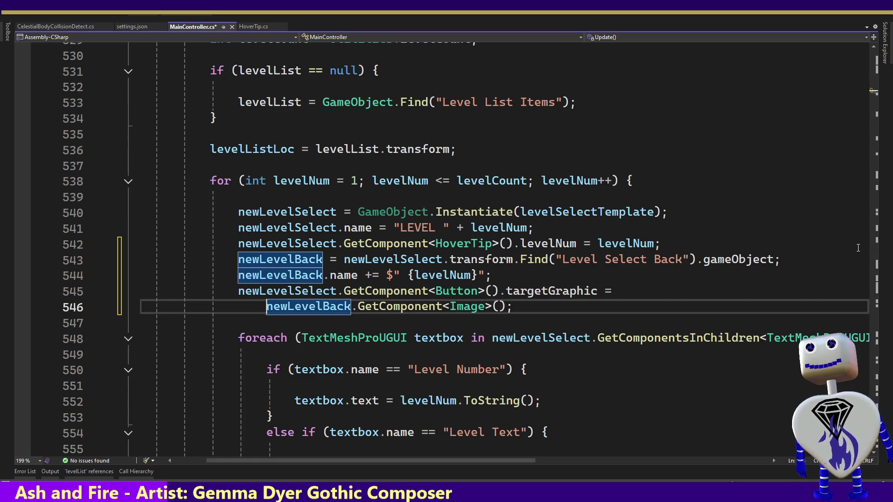
key(ctrl+s)
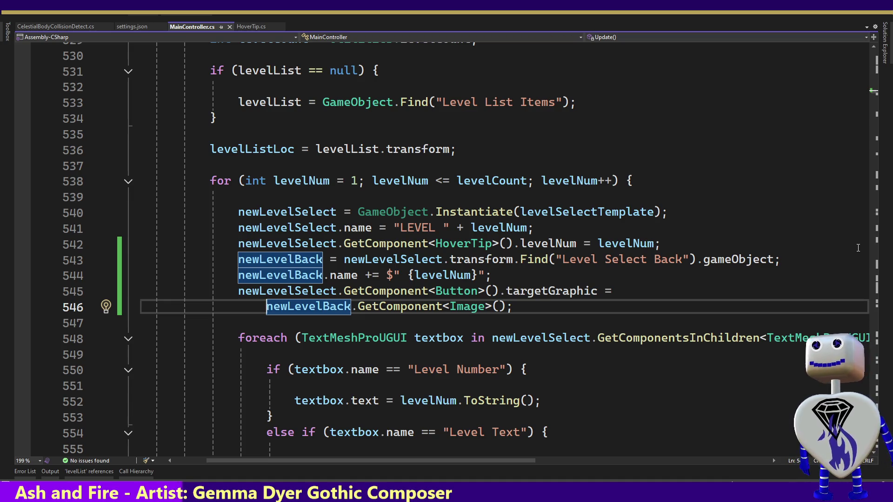
key(alt+Tab)
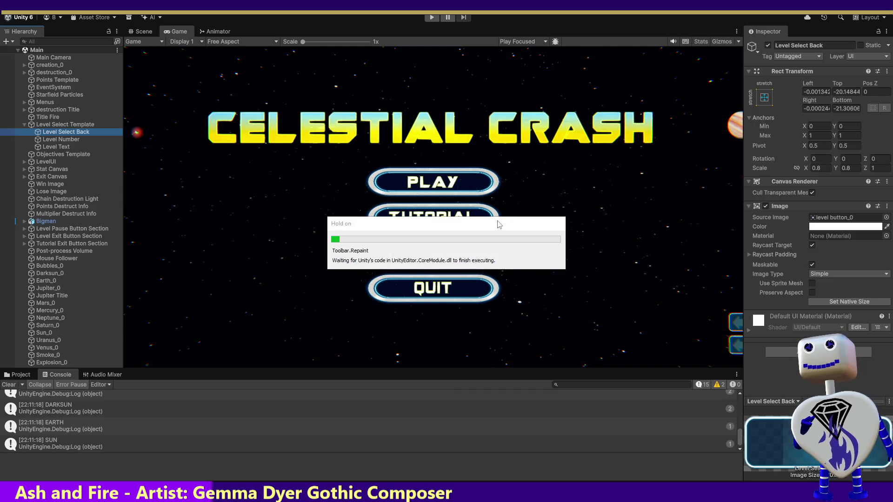
Play the game, scroll the level list through levels 1–11, and show level 5 Skill Challenge's details.
click(433, 18)
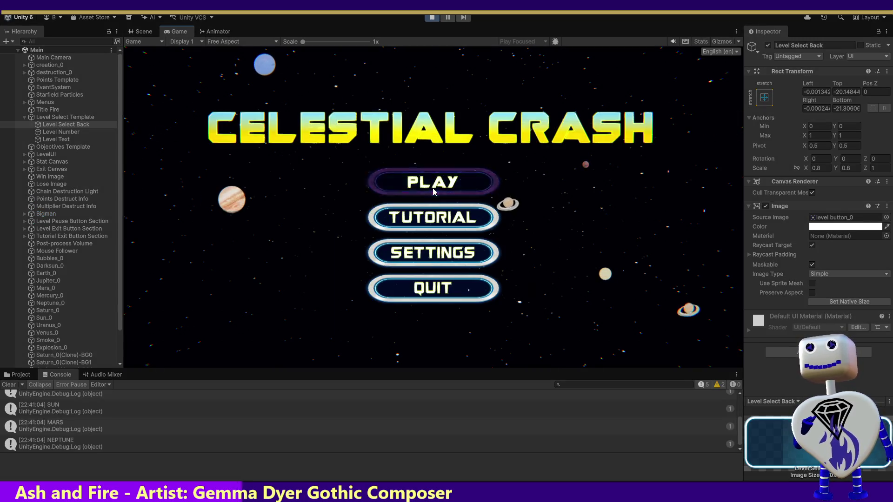
click(434, 187)
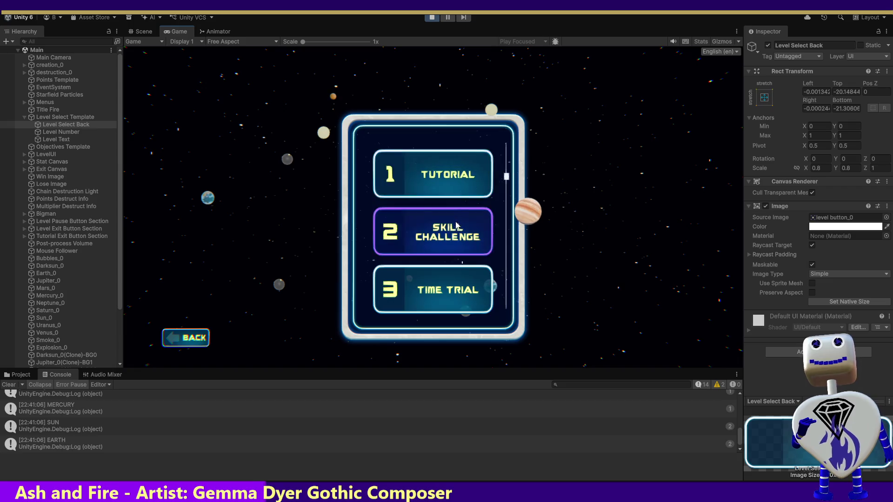
scroll(489, 178, down, 6)
scroll(479, 333, up, 3)
scroll(466, 298, up, 3)
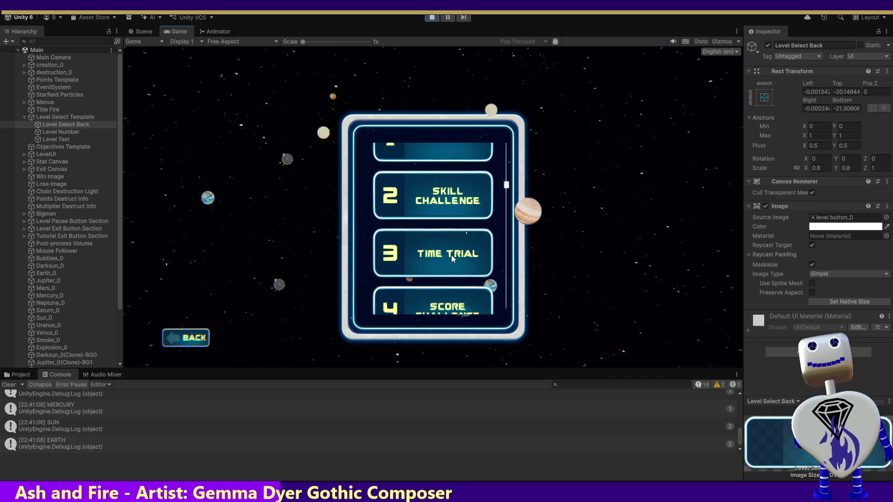
scroll(452, 257, up, 1)
scroll(452, 253, down, 3)
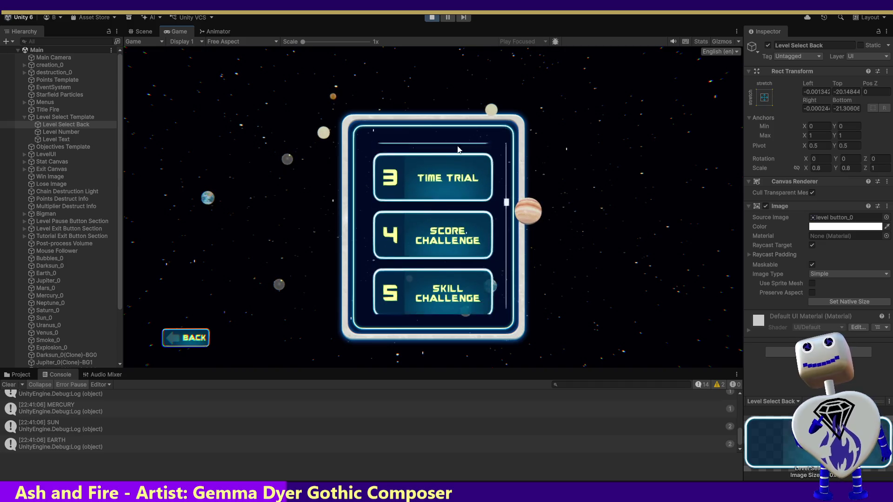
scroll(499, 233, up, 3)
scroll(466, 141, down, 2)
scroll(466, 141, down, 5)
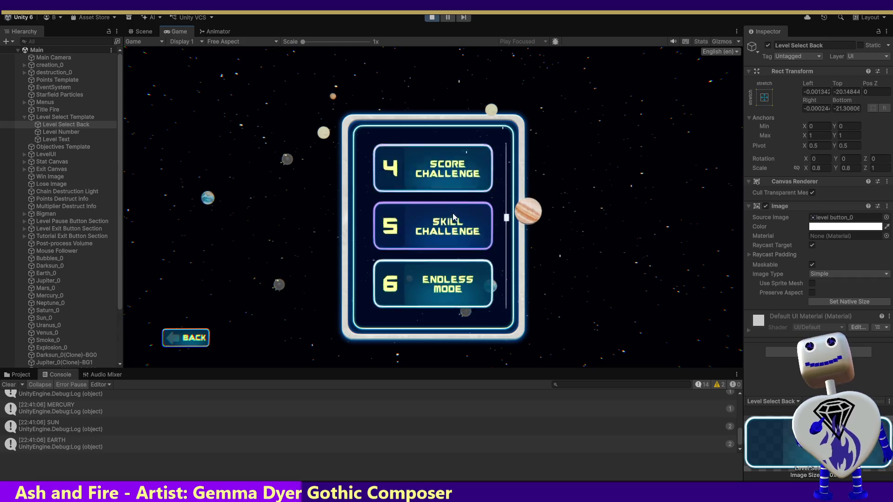
scroll(450, 204, down, 3)
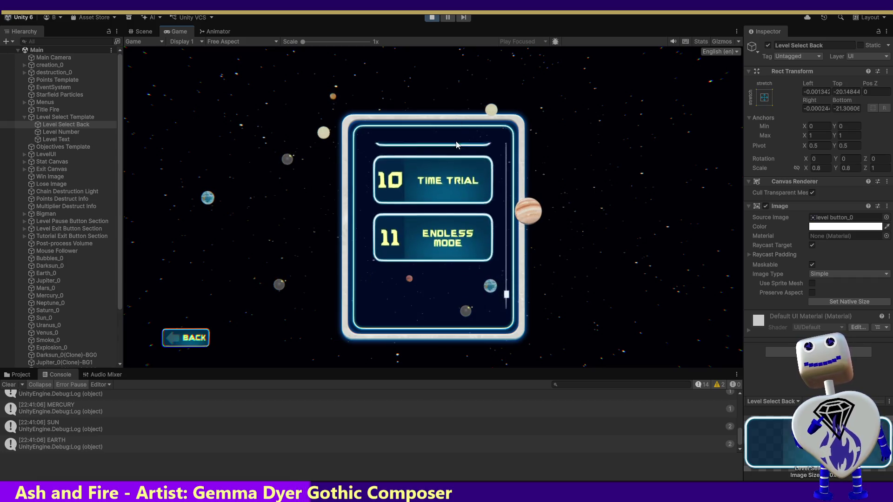
scroll(482, 307, up, 5)
scroll(481, 304, up, 1)
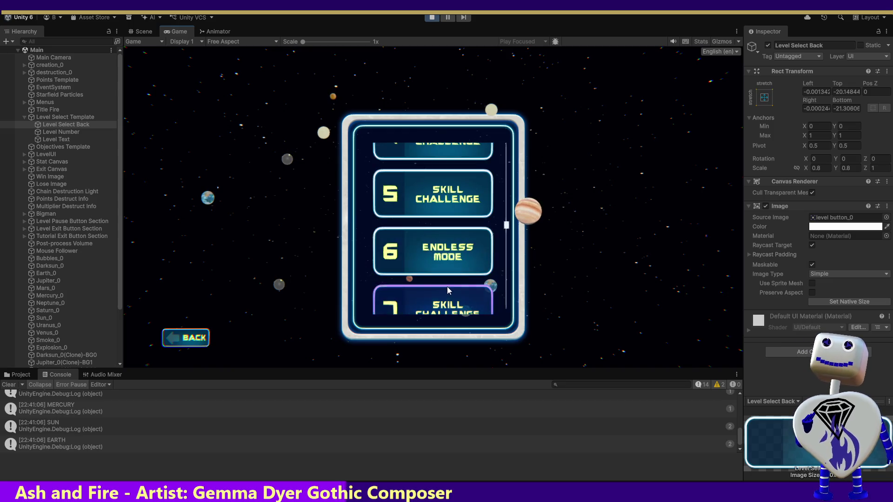
click(429, 204)
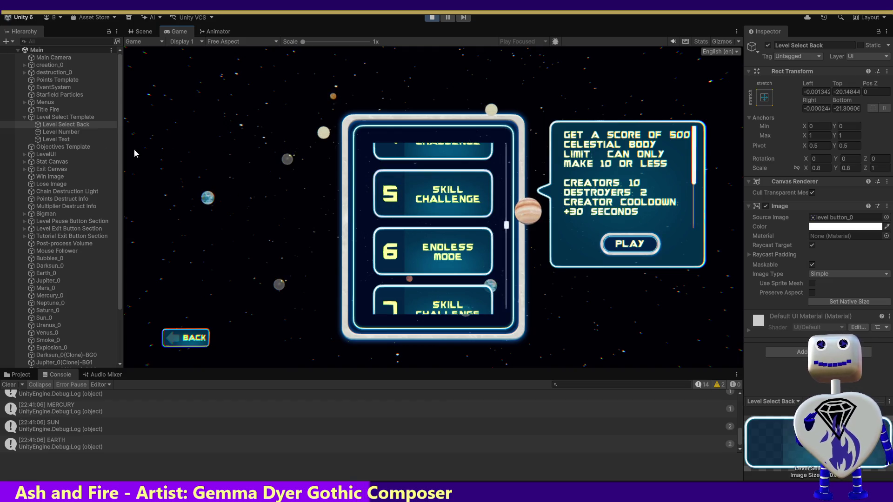
Browse the LevelUI canvas in the running scene's Hierarchy and expand Menus.
click(122, 134)
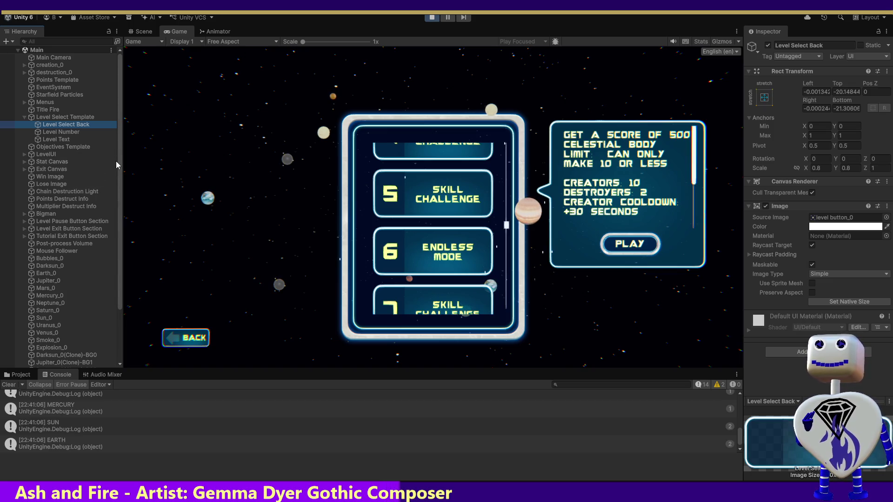
scroll(119, 164, down, 3)
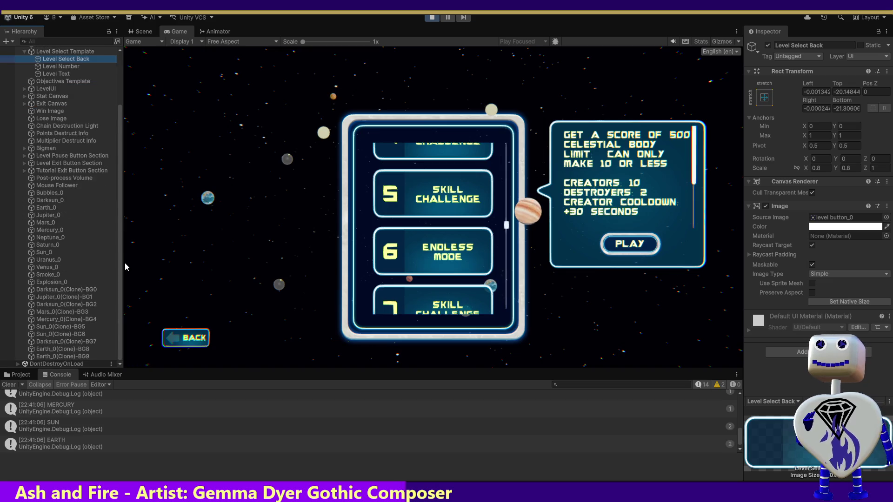
scroll(120, 263, up, 3)
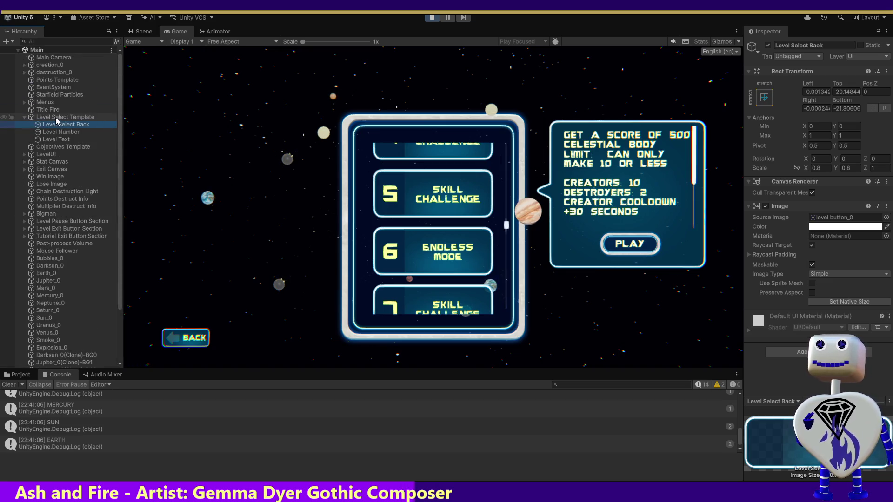
click(26, 154)
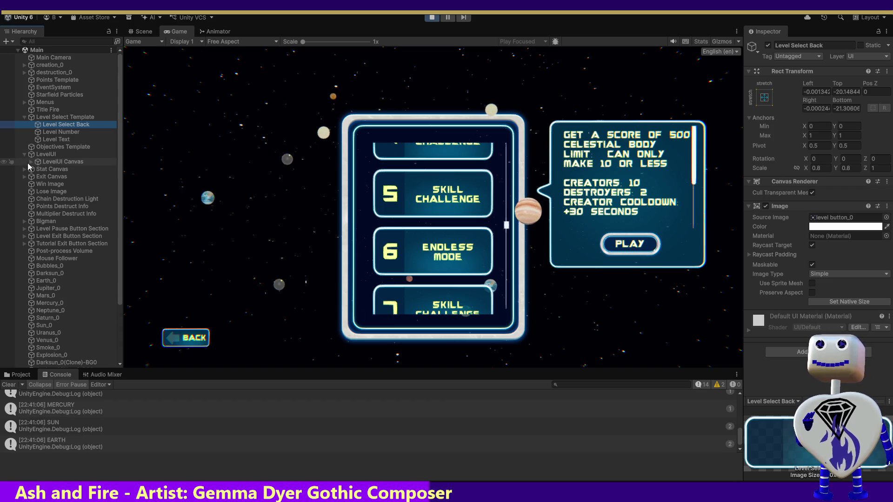
click(27, 162)
click(32, 161)
click(31, 155)
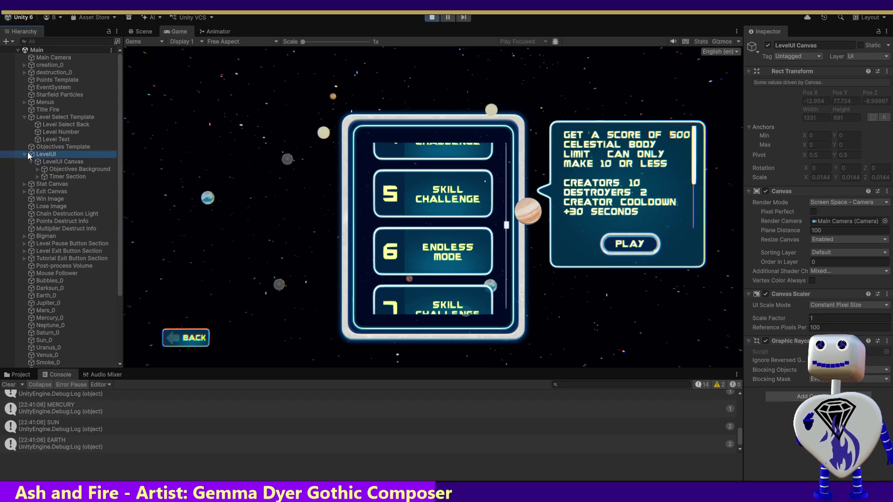
click(24, 117)
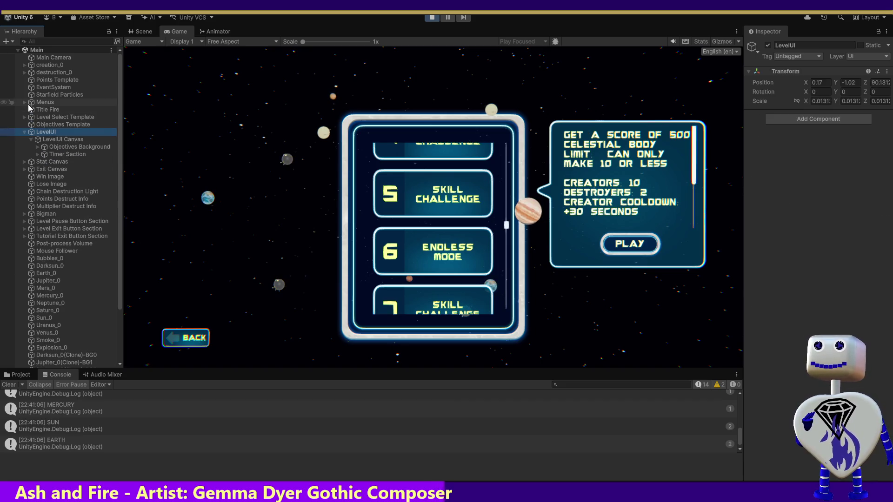
click(24, 102)
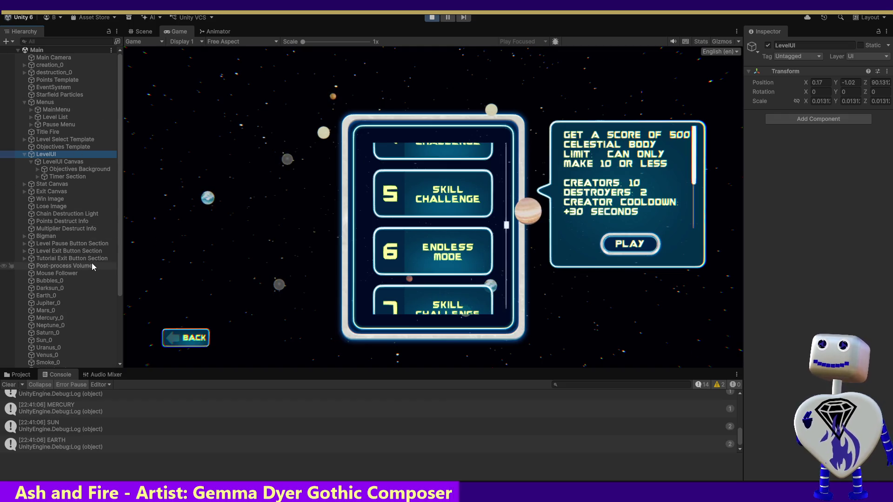
mouse_move(121, 261)
mouse_down()
mouse_move(120, 333)
mouse_move(122, 149)
mouse_up()
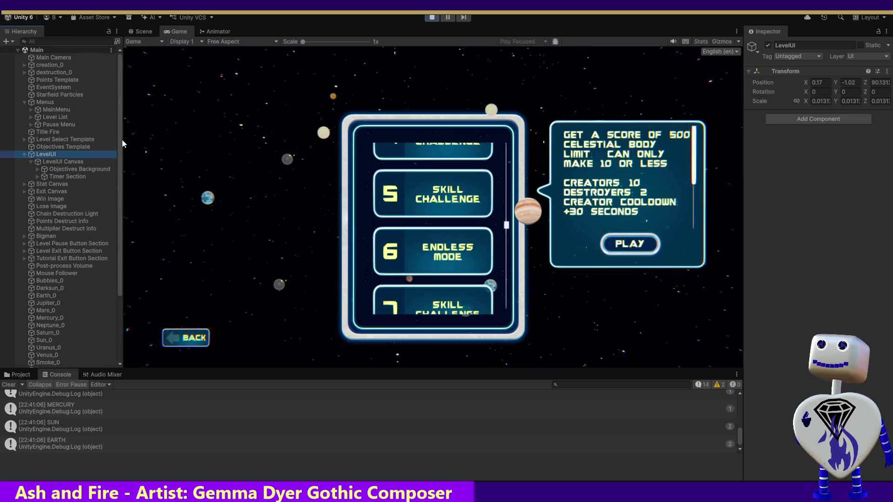
Expand Level List through Level List Container and Viewport down to Level List Items.
click(27, 139)
click(24, 140)
click(24, 139)
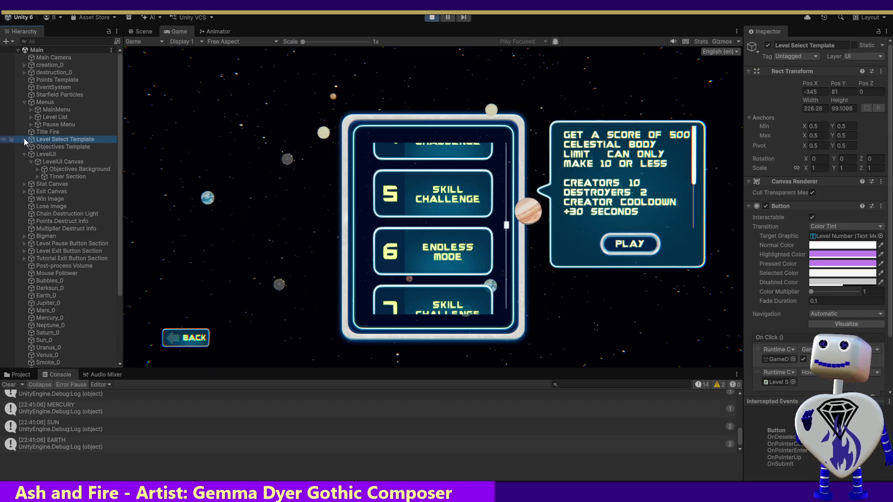
click(31, 117)
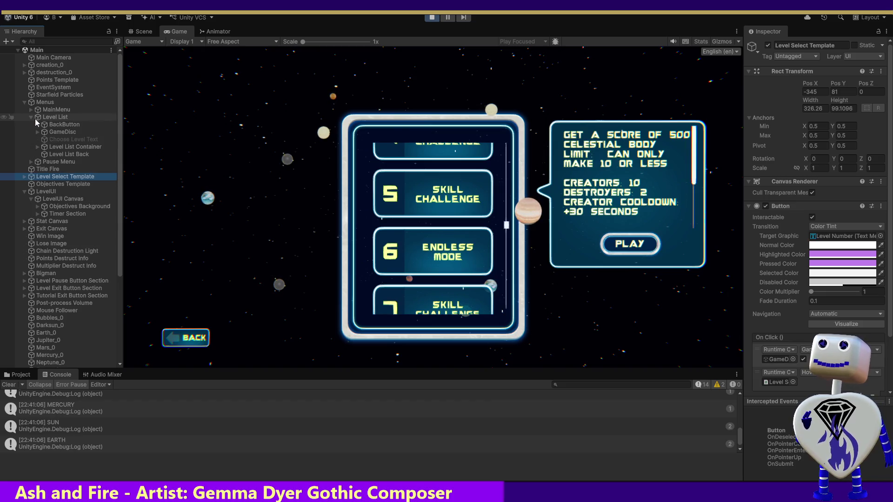
click(38, 147)
click(44, 155)
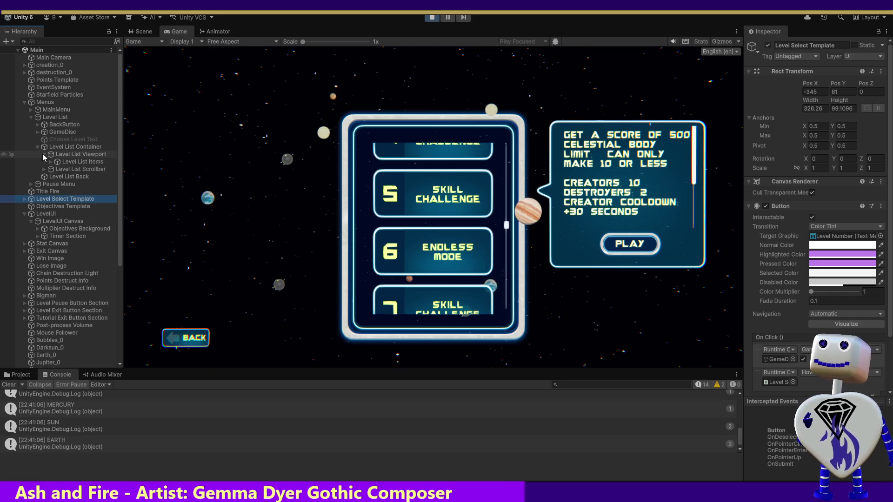
click(53, 163)
Check LEVEL 1's Level Select Back 1 and LEVEL 2's button target, then stop play mode.
click(51, 162)
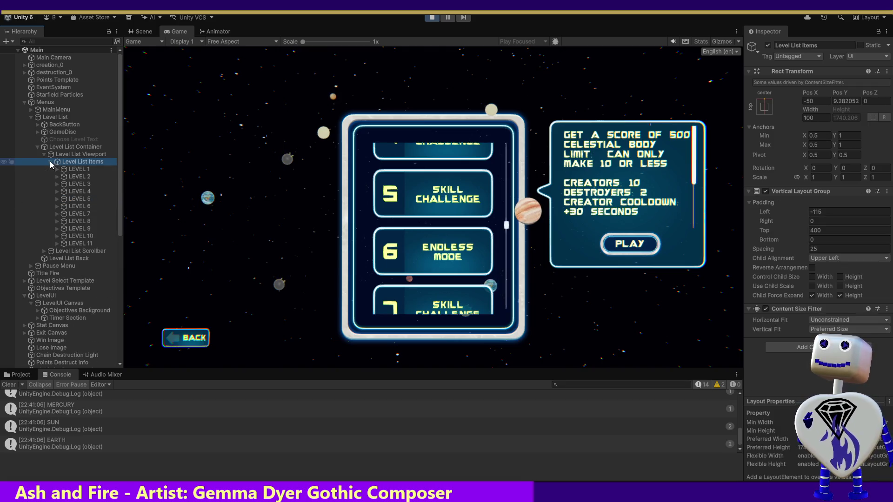
click(57, 169)
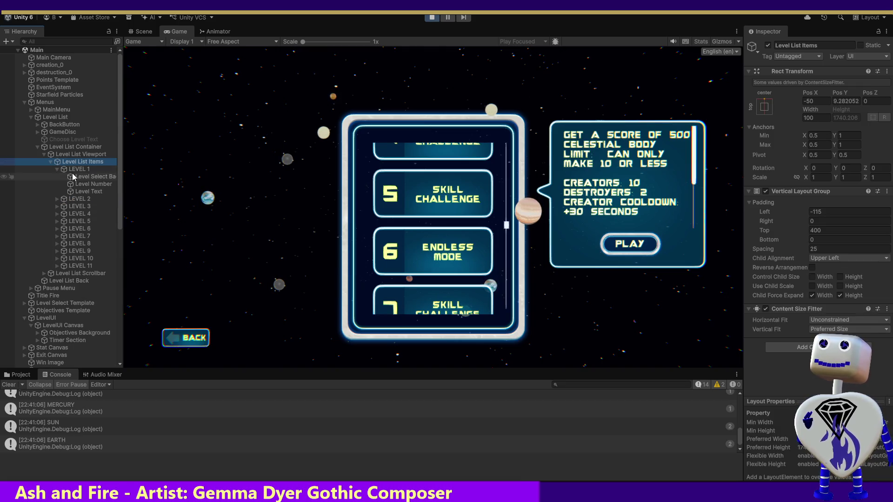
click(75, 177)
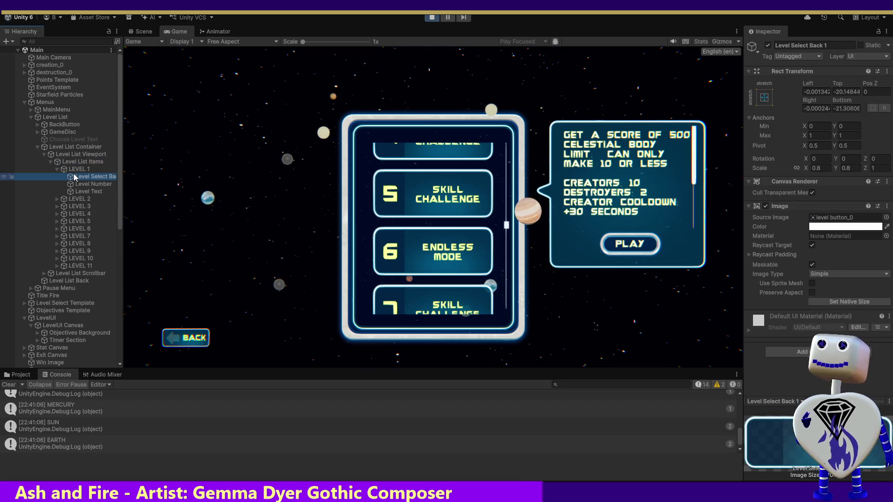
click(90, 199)
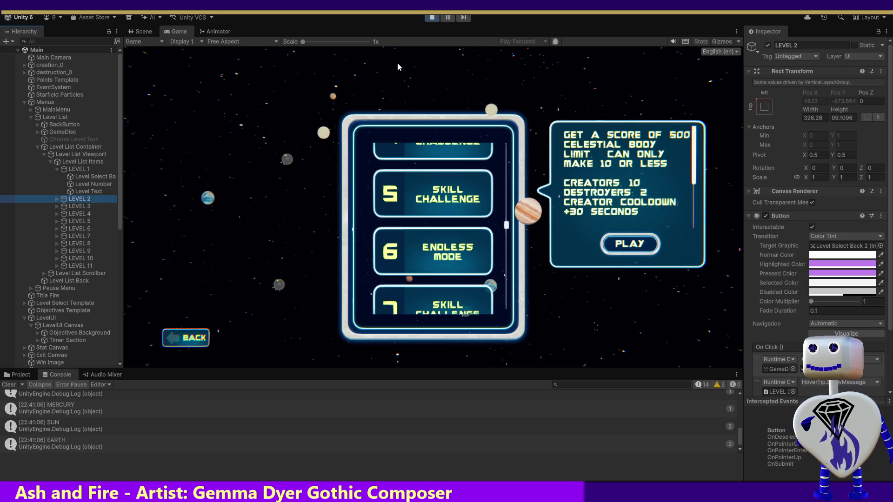
click(433, 21)
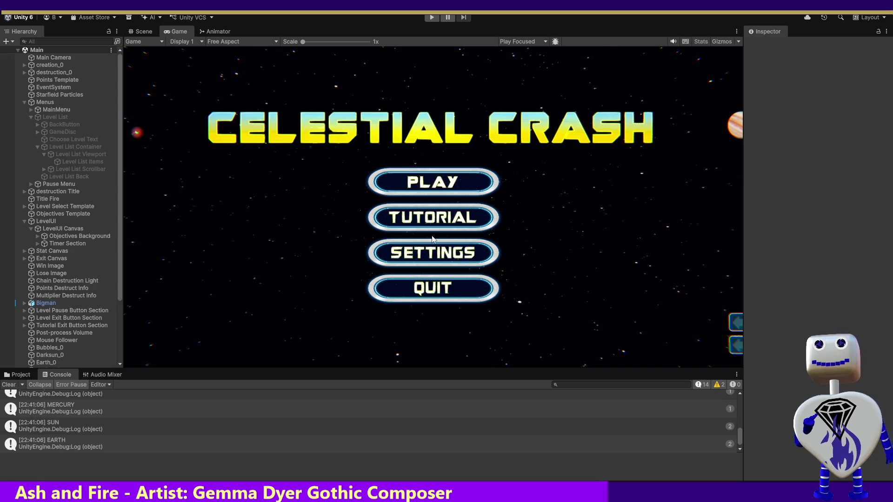
Enter play mode, go through the title menu to the level list, launch Tutorial, then stop.
click(430, 18)
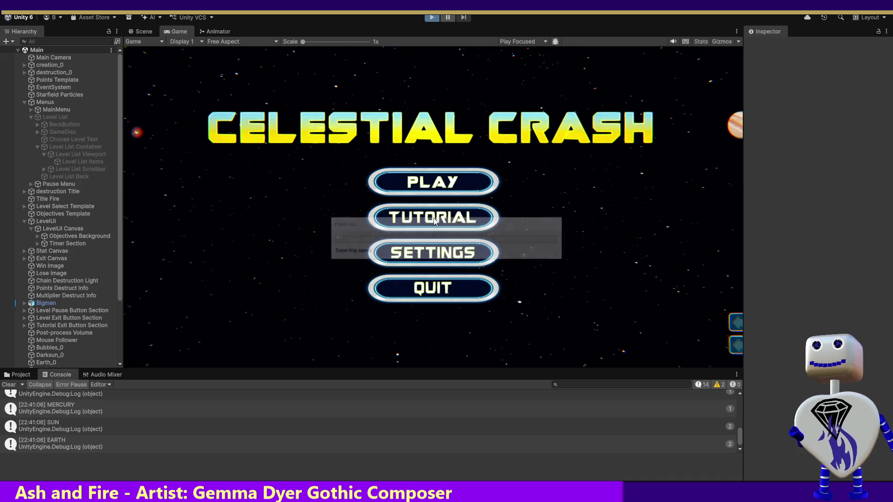
click(420, 184)
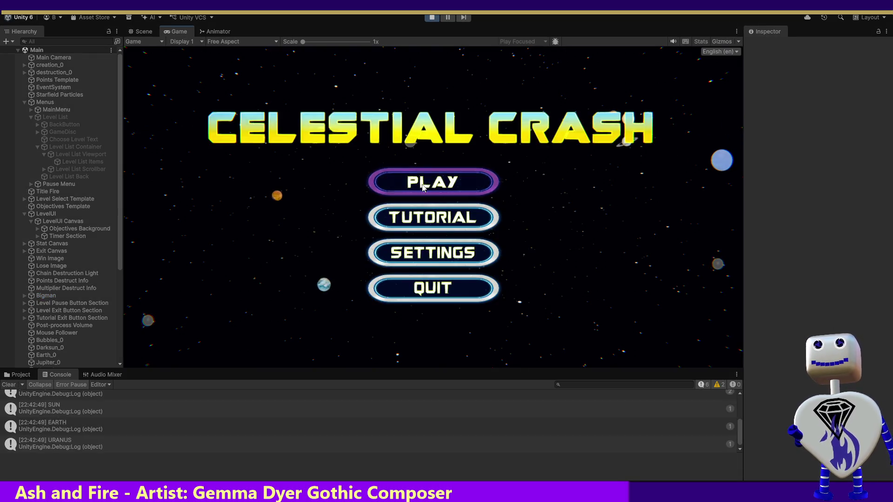
click(421, 183)
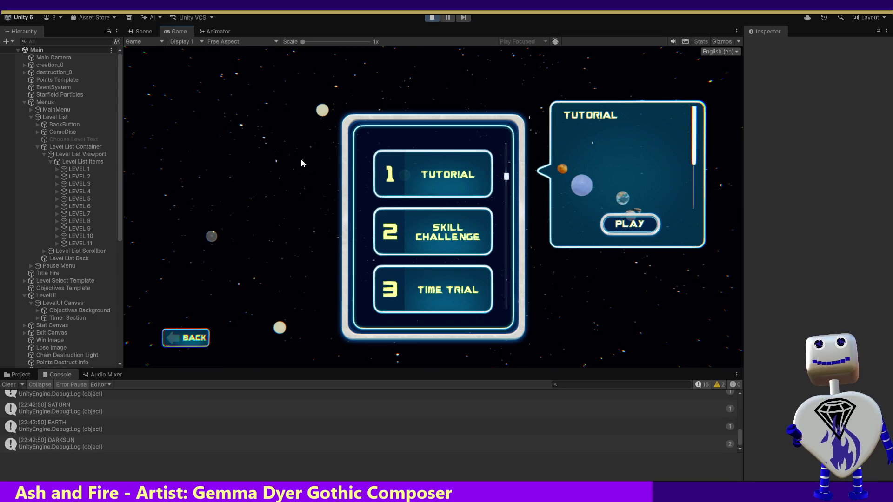
click(623, 226)
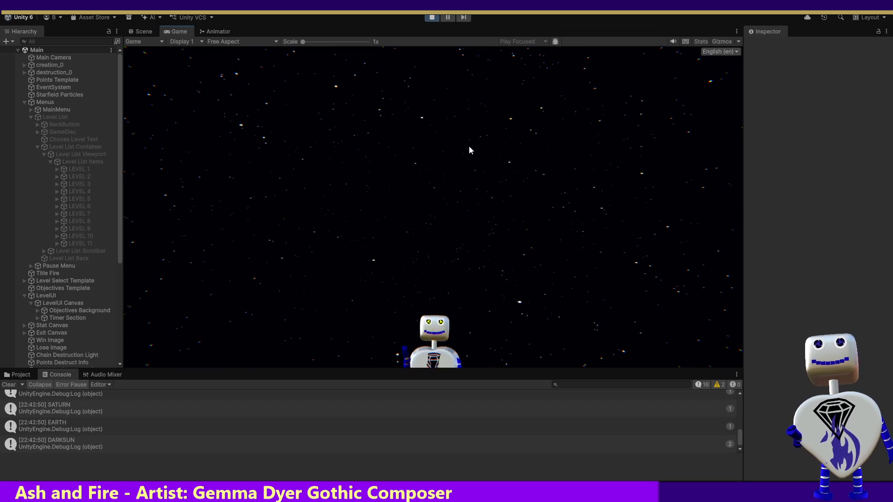
click(436, 21)
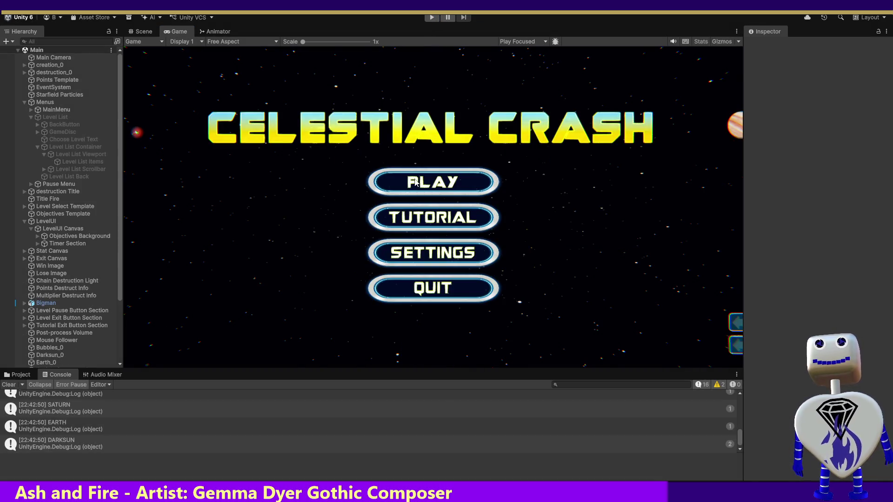
Replay into Skill Challenge, pause and exit back to the level list, then stop play mode.
click(432, 18)
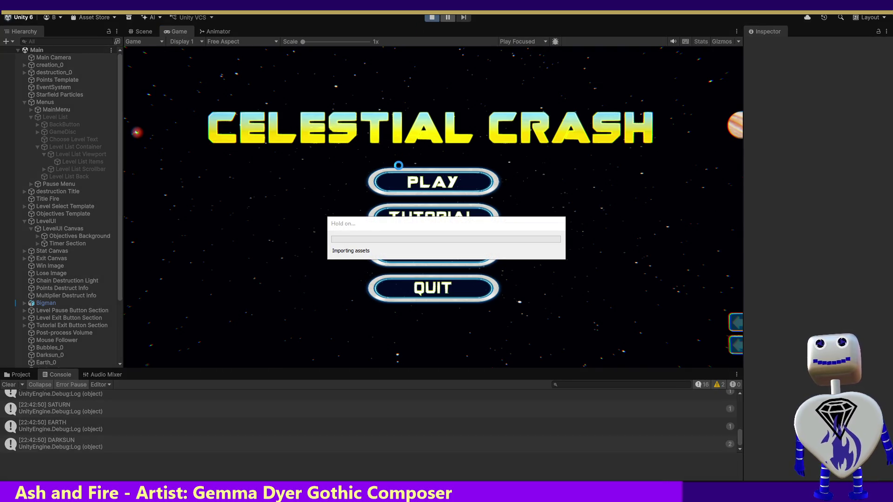
click(414, 178)
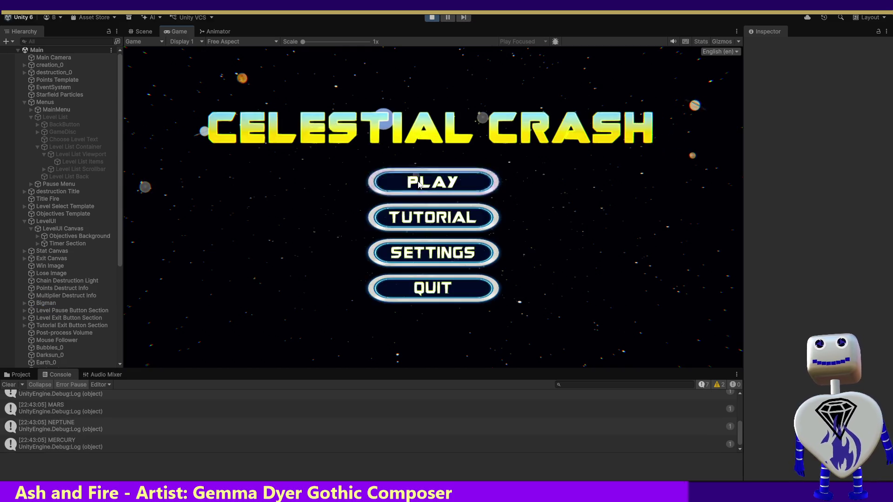
click(417, 185)
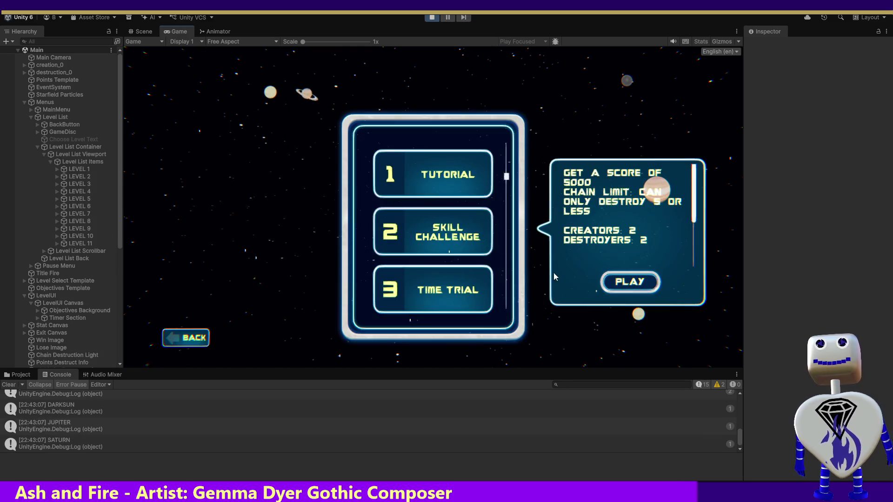
click(641, 284)
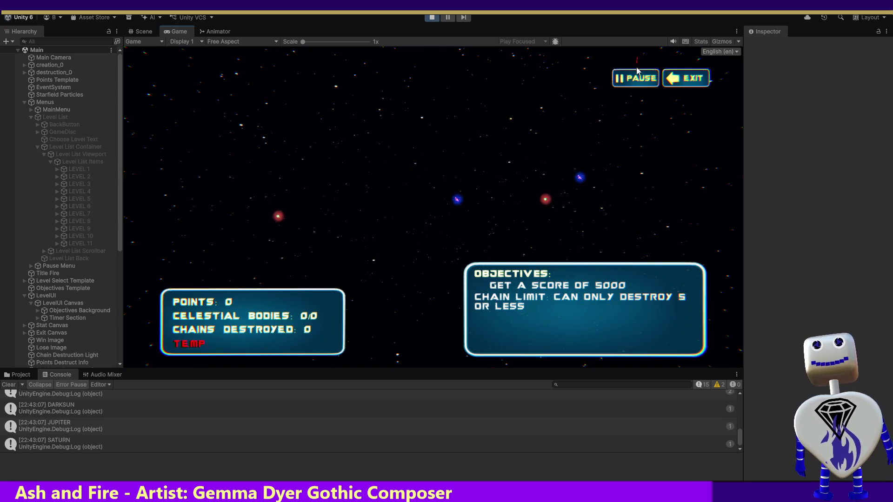
click(688, 82)
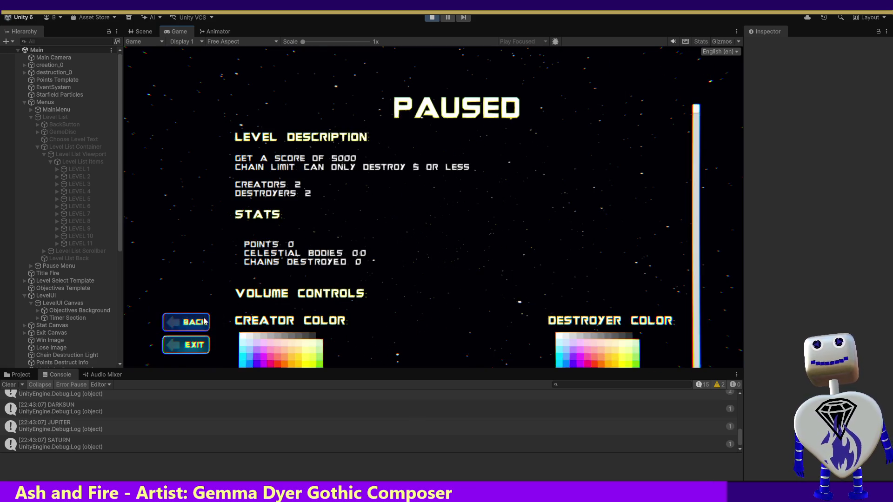
click(203, 352)
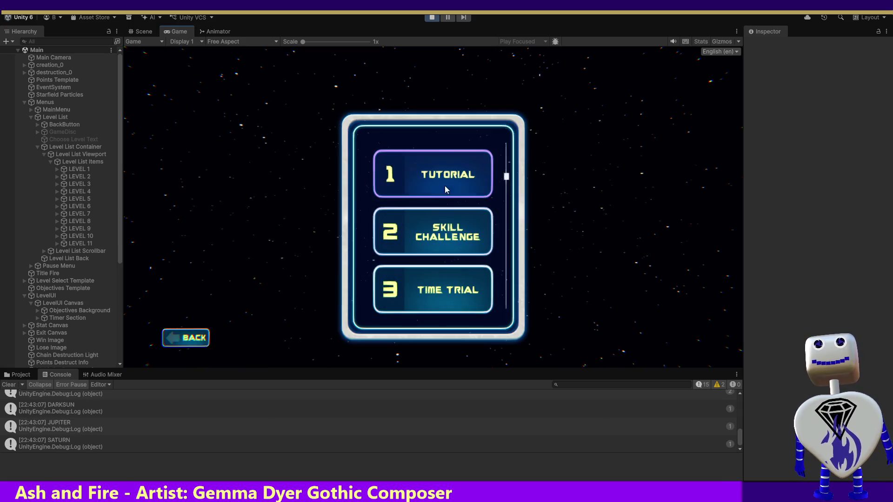
click(445, 193)
click(432, 17)
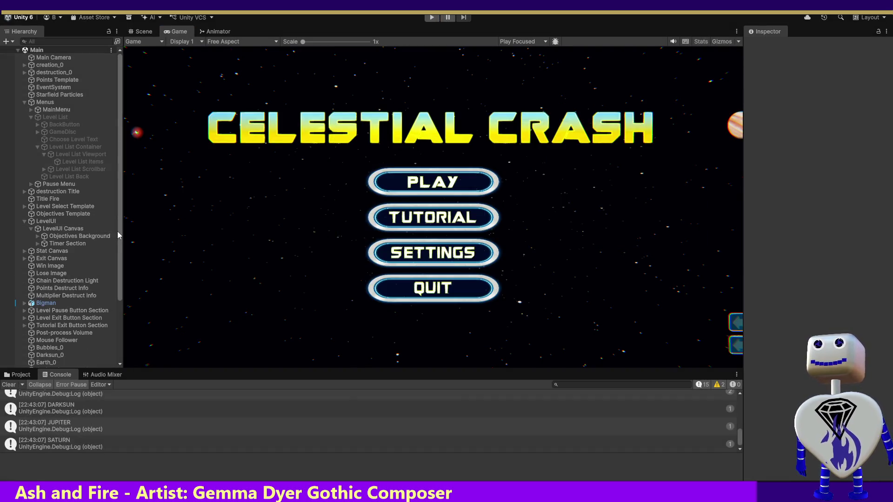
Select Level List Items and expand Level Select Template, GameDisc and Level Info Container.
mouse_move(121, 236)
mouse_down()
mouse_move(121, 245)
mouse_move(127, 230)
mouse_up()
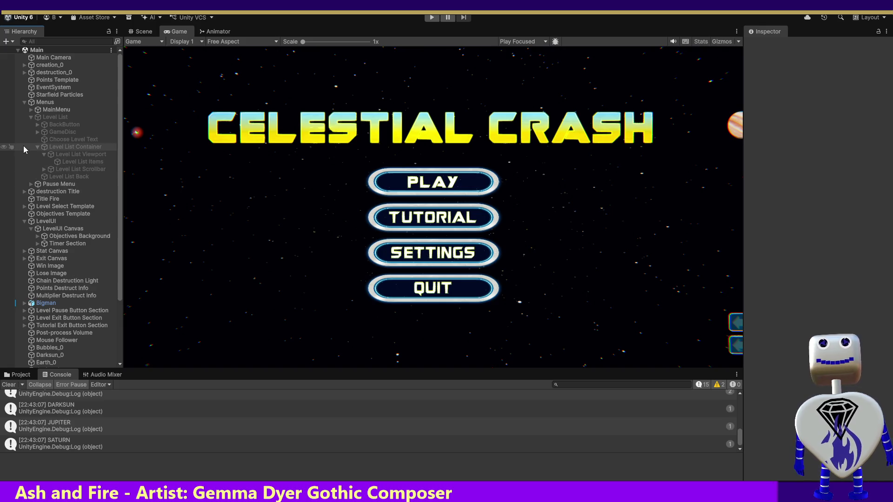
click(71, 163)
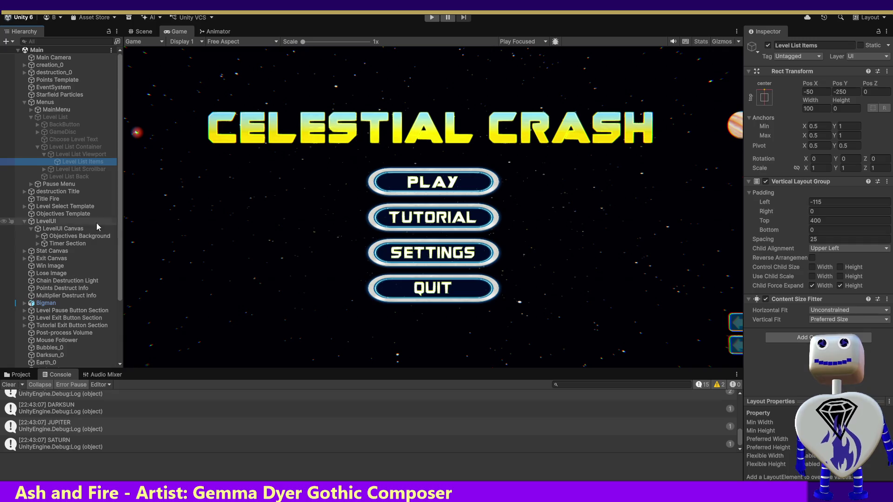
click(25, 206)
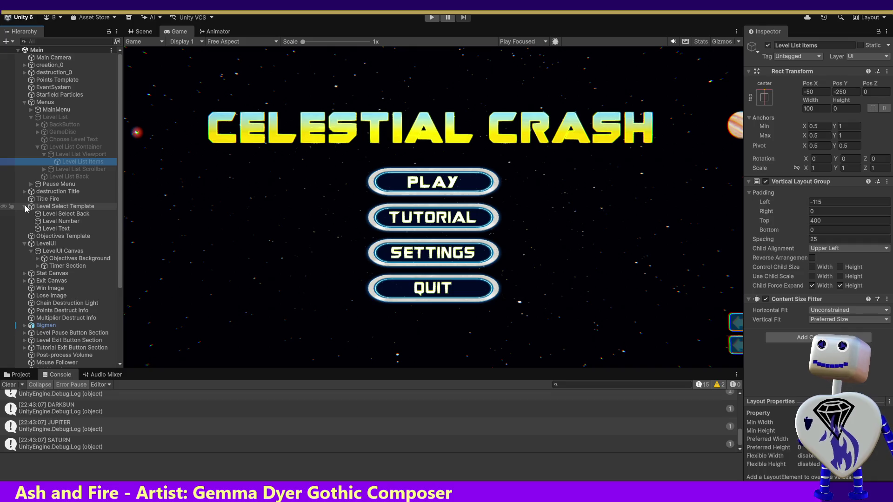
click(42, 133)
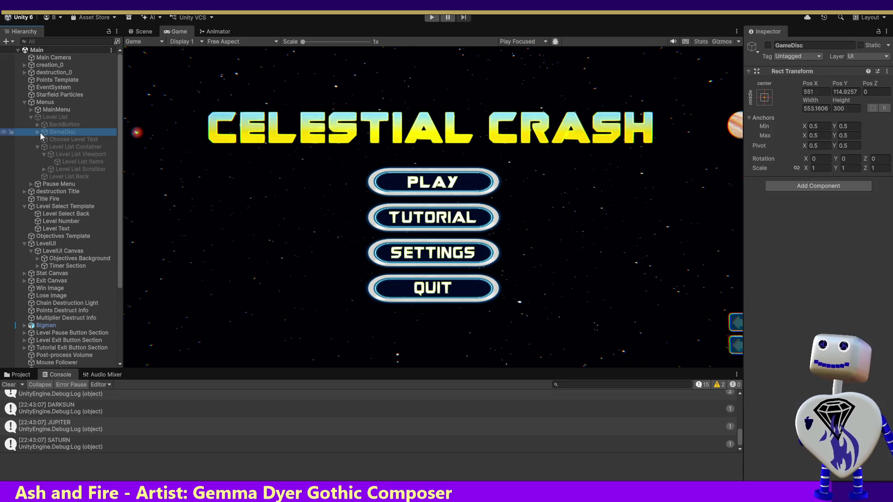
click(38, 133)
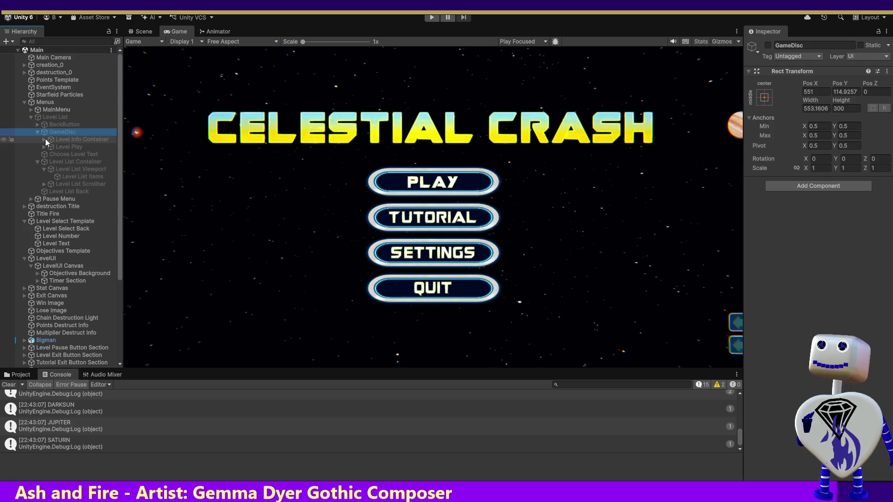
click(44, 139)
Inspect Level Disc Back, Level Info Scrollbar, Viewport and Level Play, then start play mode.
click(60, 161)
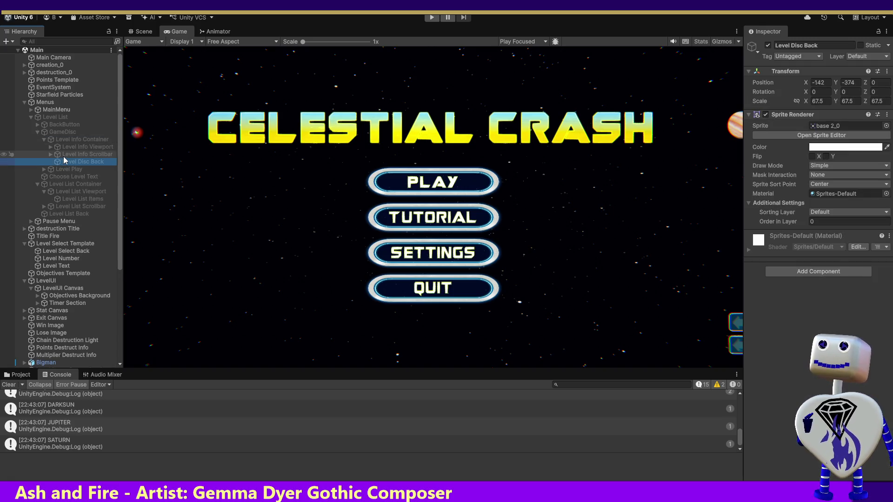
click(64, 156)
click(62, 161)
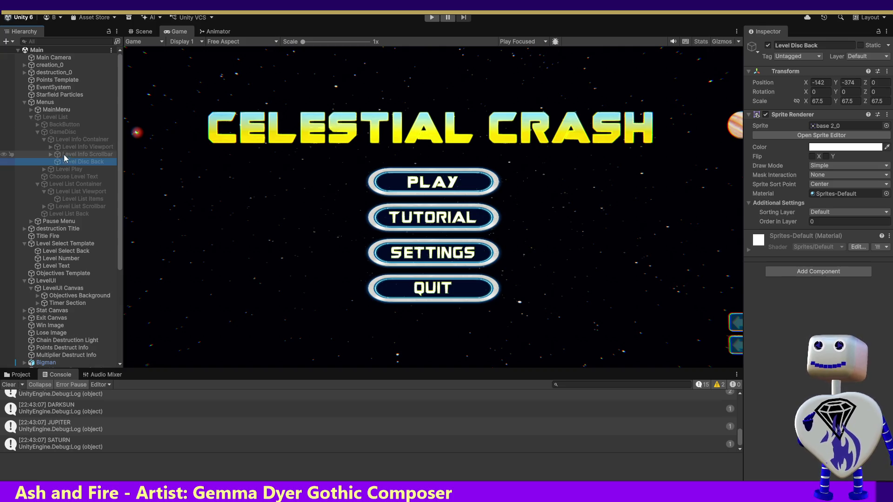
click(68, 148)
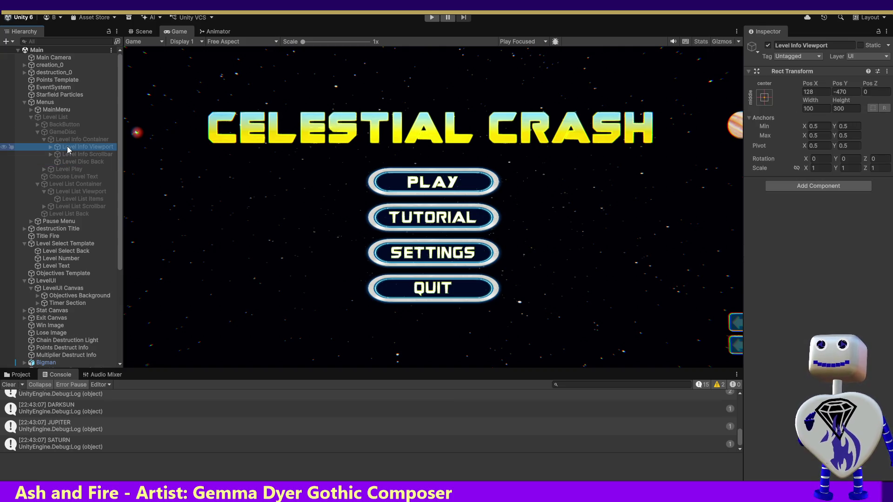
click(64, 169)
click(44, 169)
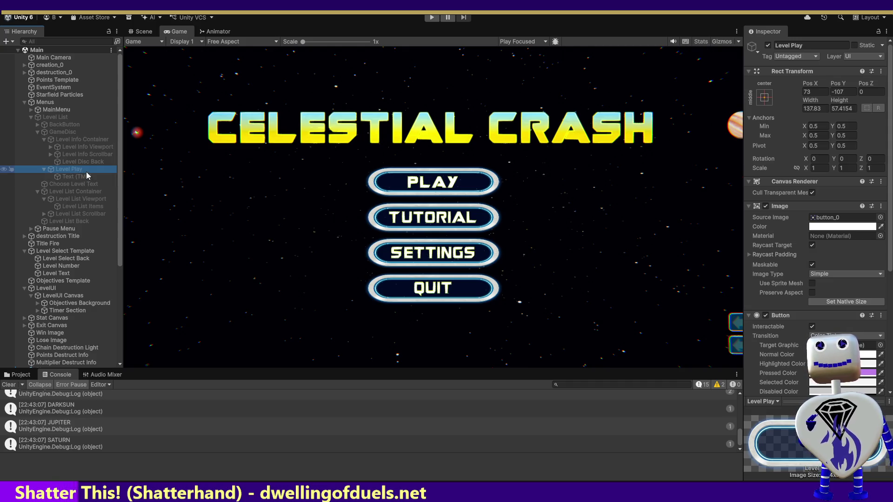
click(434, 18)
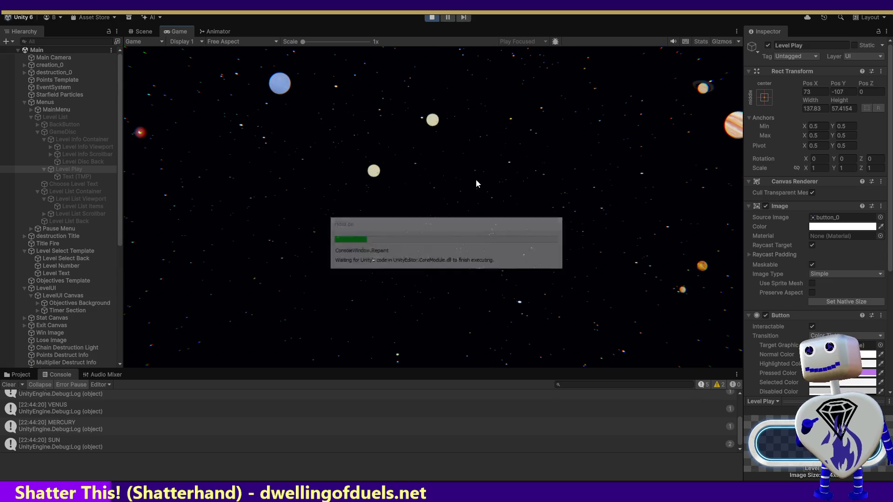
Show Skill Challenge's details, inspect LEVEL 1's button and Level Play, then stop playing.
click(462, 185)
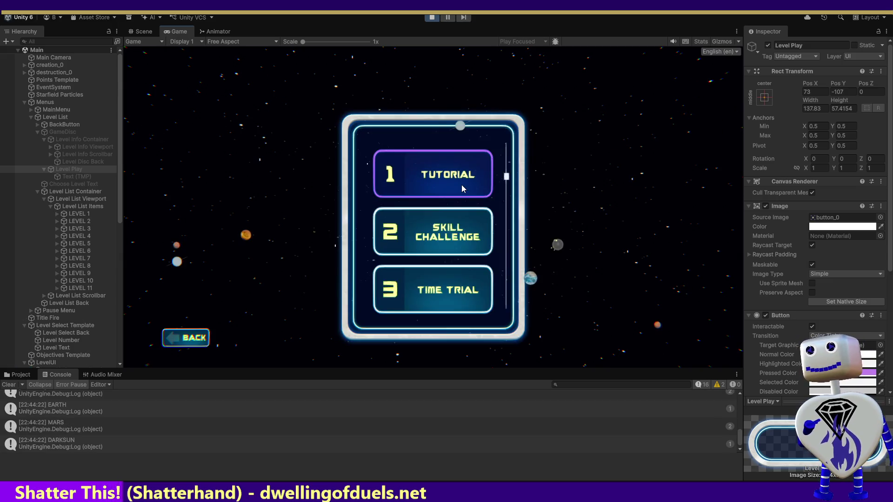
click(456, 248)
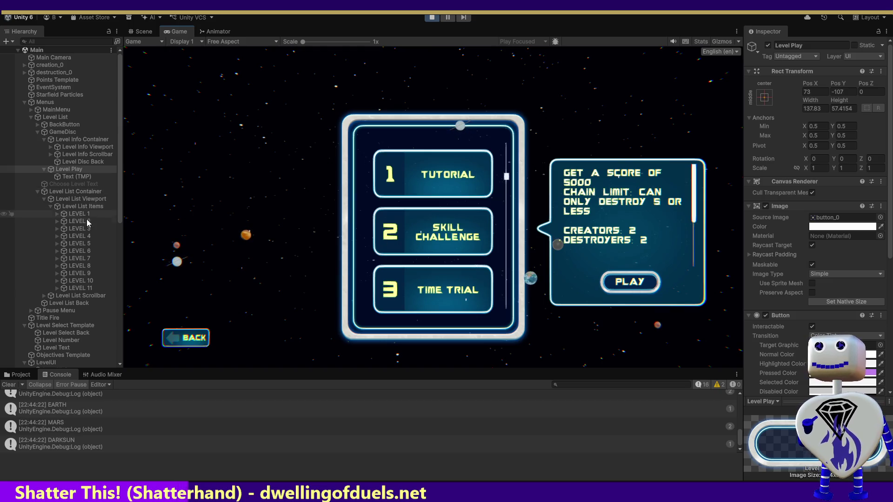
click(57, 214)
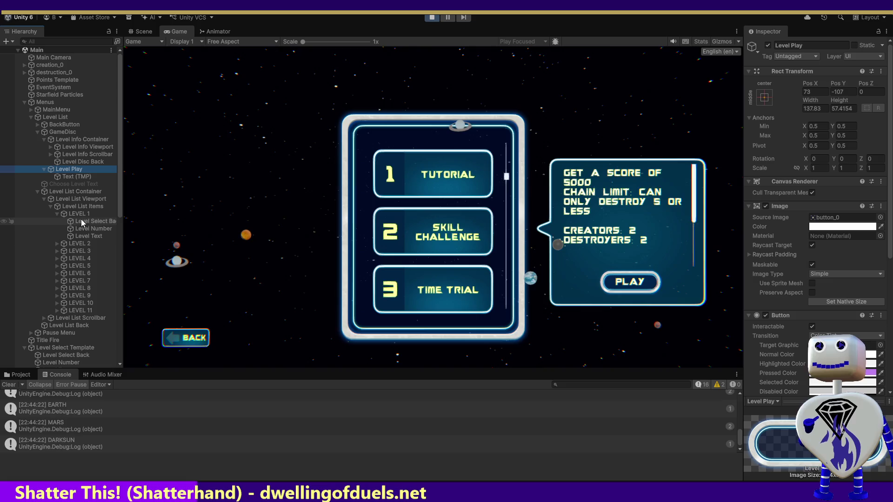
click(77, 214)
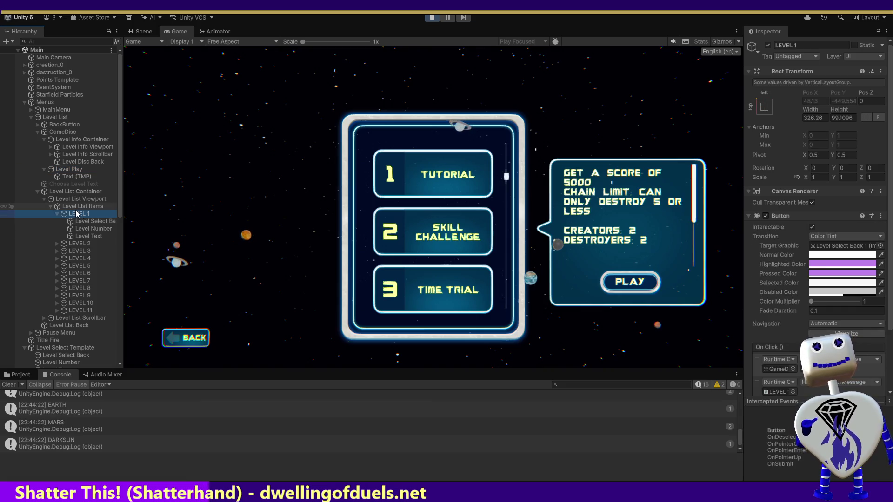
click(81, 170)
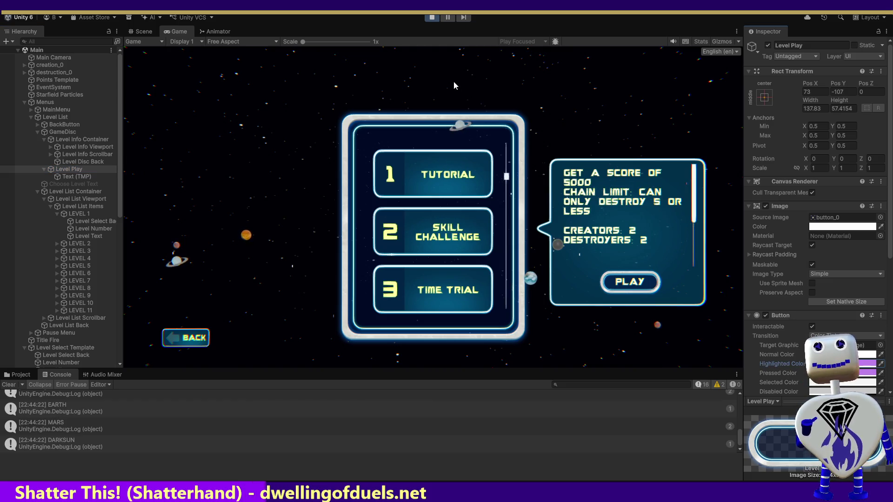
click(431, 17)
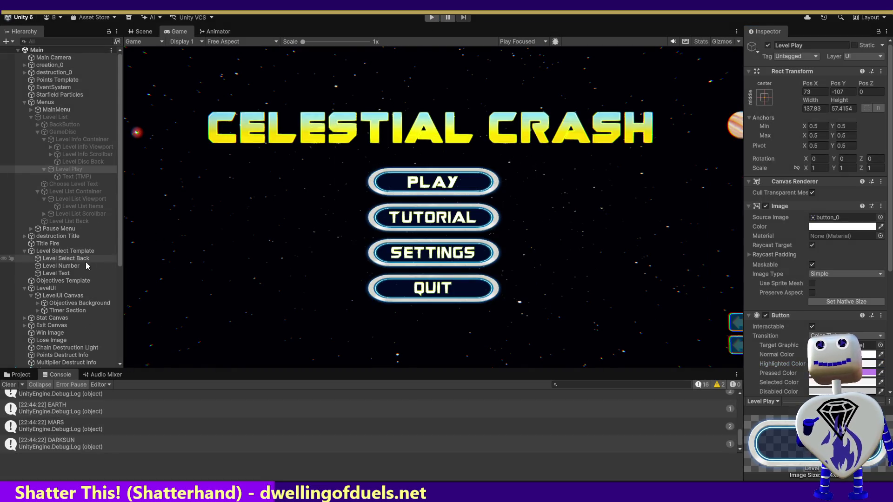
Replay to view Skill Challenge's 5000-score description and pressed highlight, then stop and select Level Select Template.
click(71, 171)
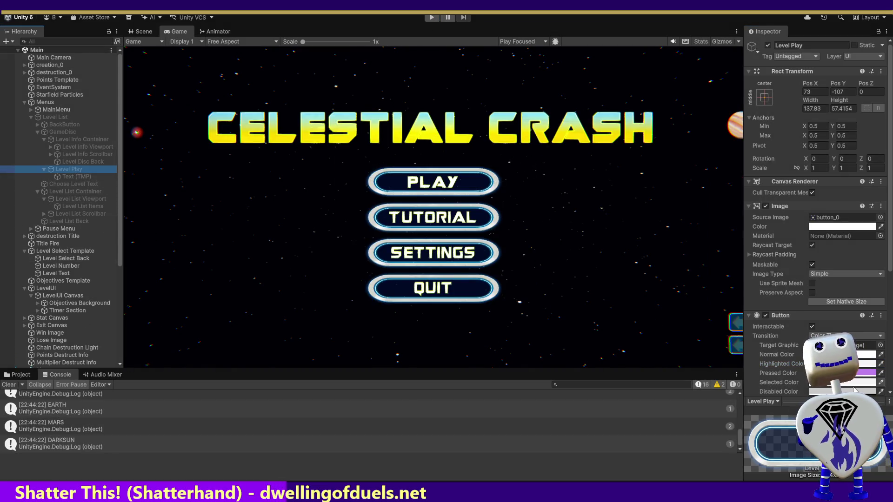
click(881, 366)
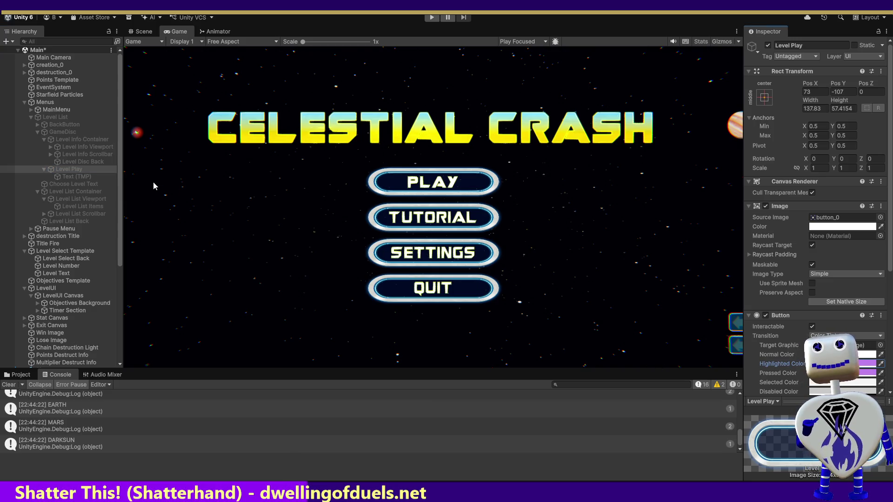
click(431, 18)
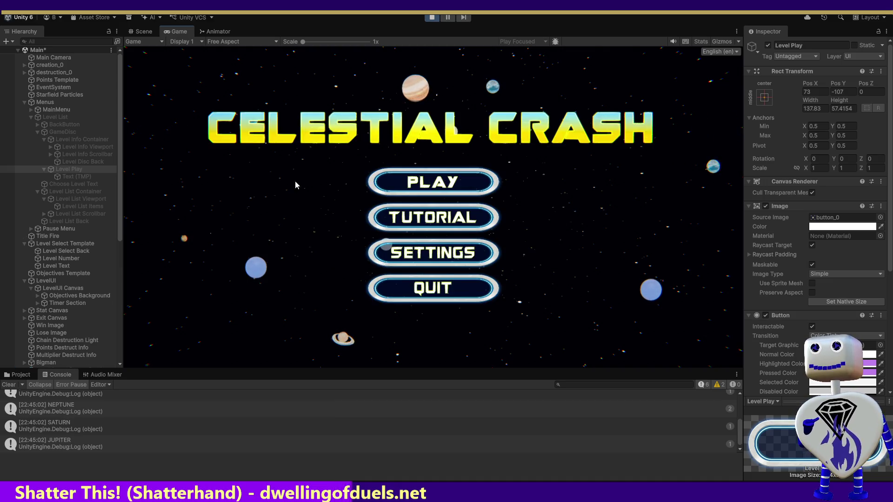
click(433, 182)
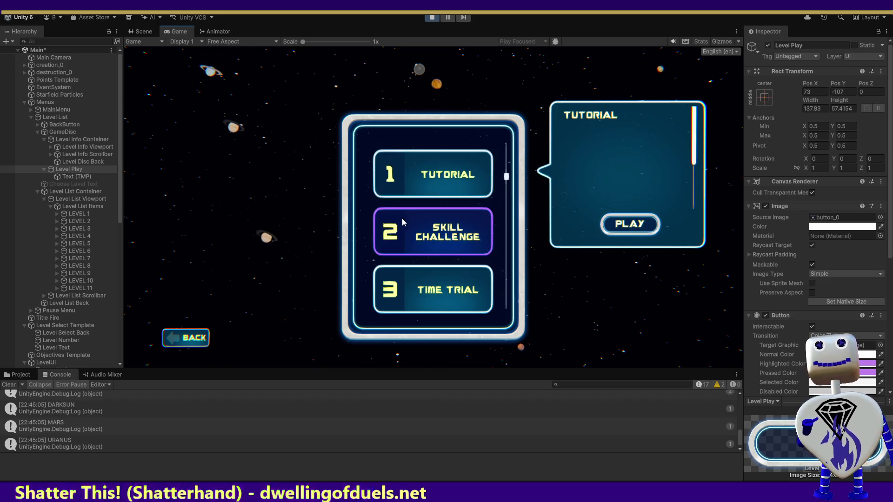
click(456, 241)
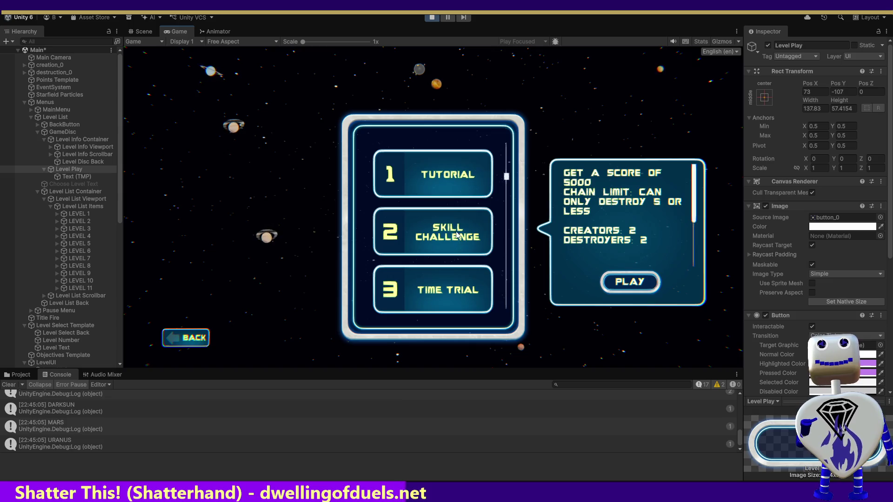
click(410, 230)
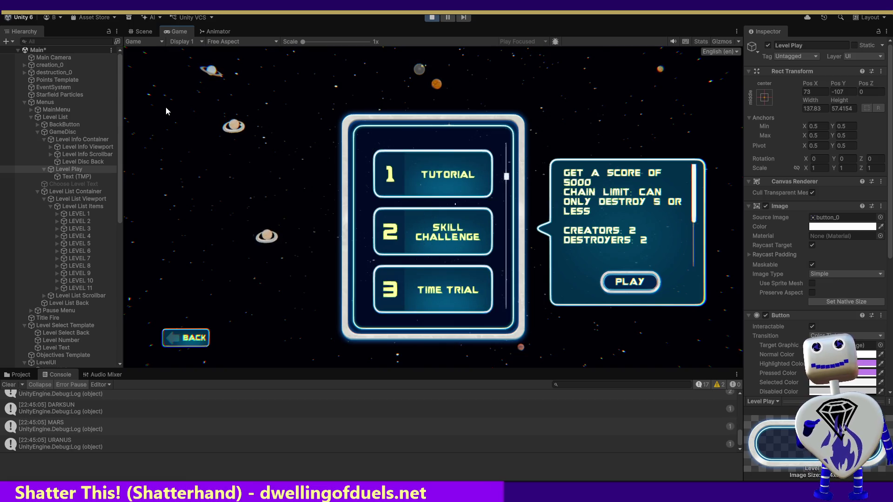
click(432, 18)
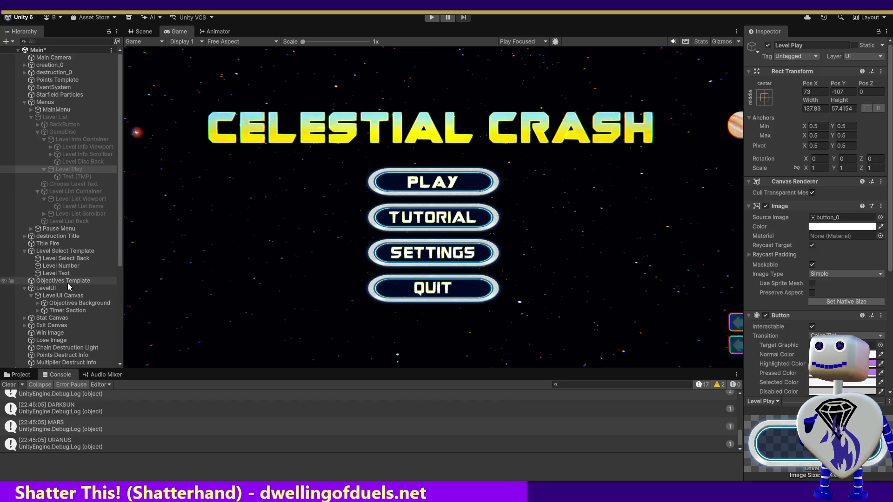
click(65, 254)
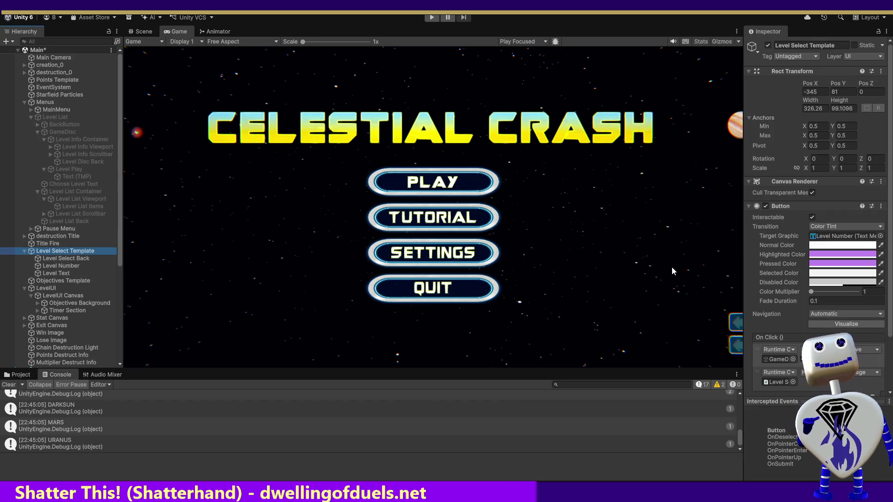
Set Level Select Template's Button Selected Color to the Pressed purple and enter play mode with Ctrl+P.
click(881, 274)
click(842, 263)
key(ctrl+p)
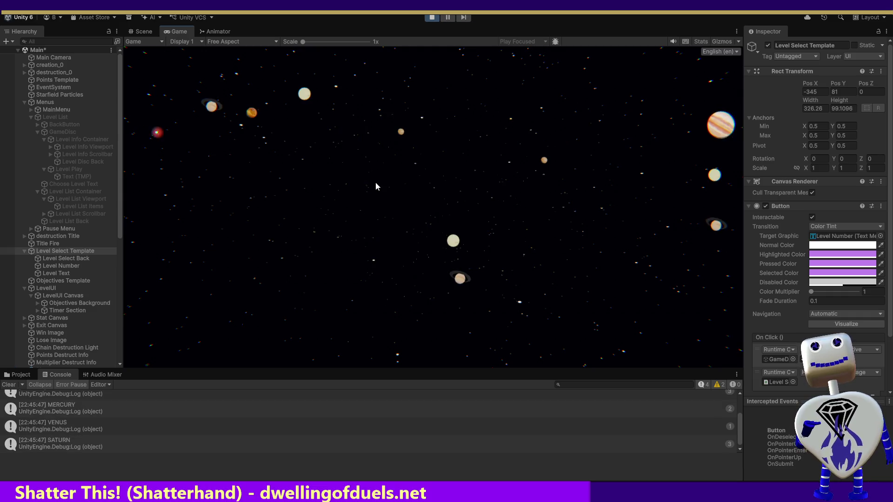
Open the level list, view the Skill Challenge and Time Trial details, then deselect Time Trial.
click(433, 182)
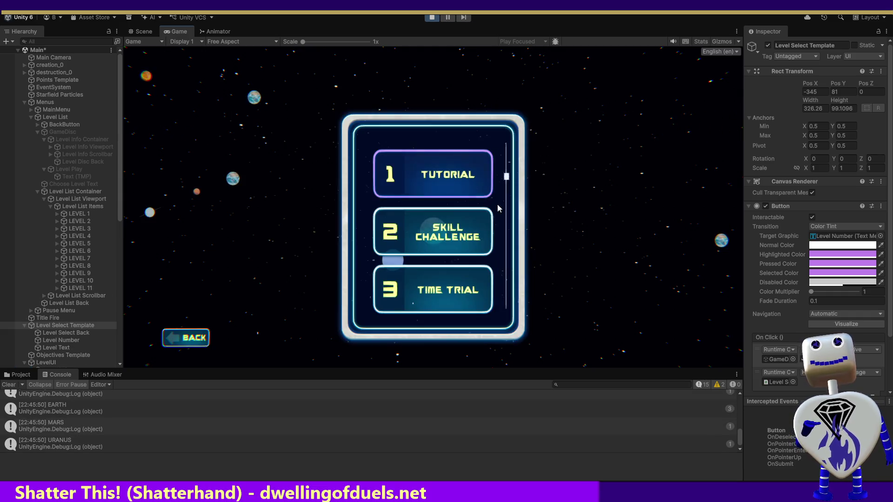
click(439, 231)
click(475, 286)
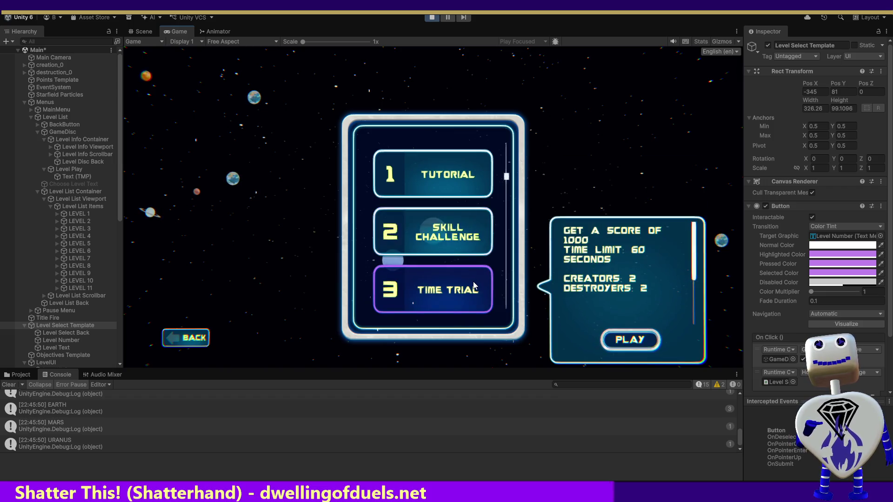
click(666, 280)
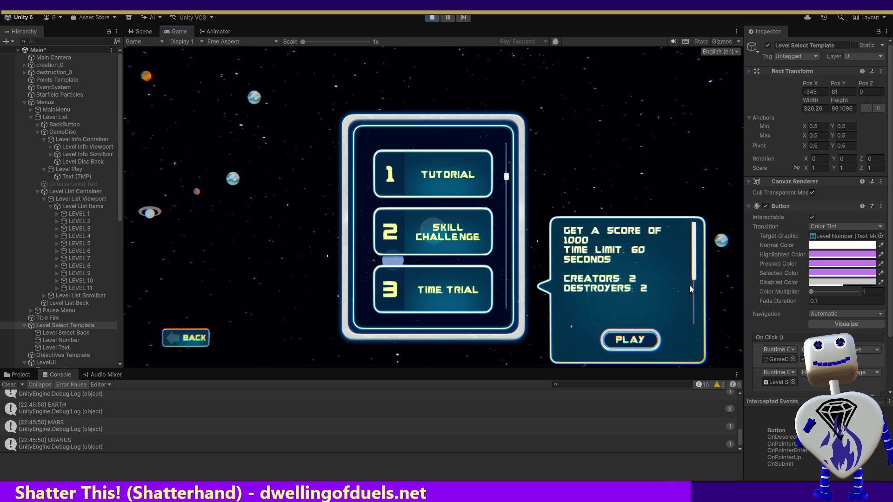
Scroll the level list through levels 1–11 and back, then return to the main menu with BACK.
scroll(508, 176, down, 2)
scroll(510, 165, up, 3)
scroll(517, 242, down, 6)
scroll(522, 312, up, 6)
scroll(525, 260, down, 3)
scroll(537, 214, down, 5)
scroll(544, 233, up, 2)
scroll(548, 203, up, 5)
scroll(557, 119, up, 2)
scroll(548, 195, down, 10)
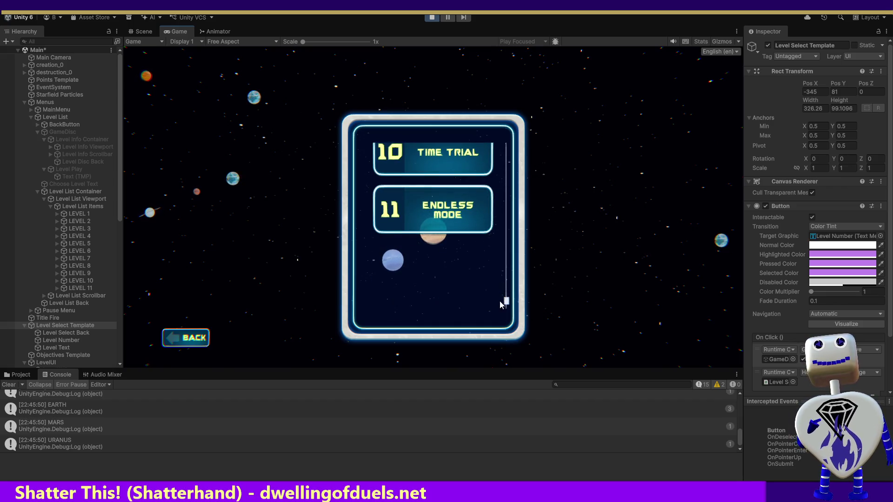
drag(507, 302, 509, 150)
scroll(508, 149, up, 3)
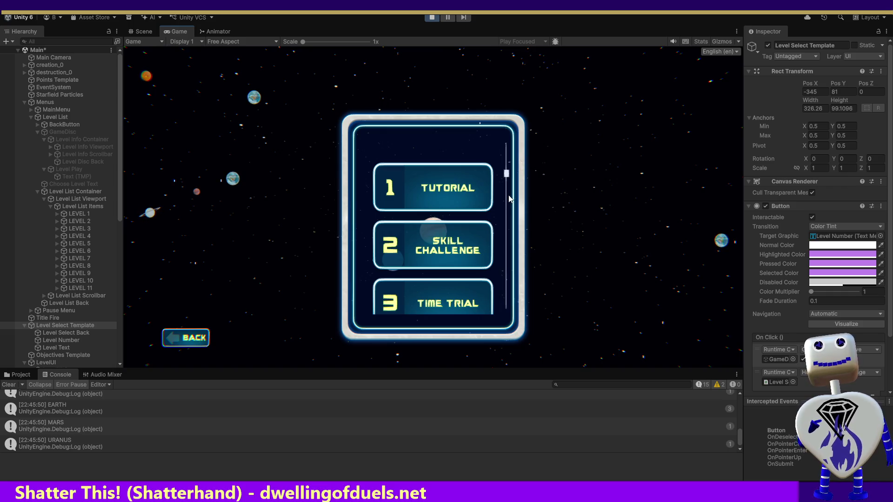
drag(507, 171, 489, 366)
scroll(475, 163, down, 2)
scroll(475, 164, up, 2)
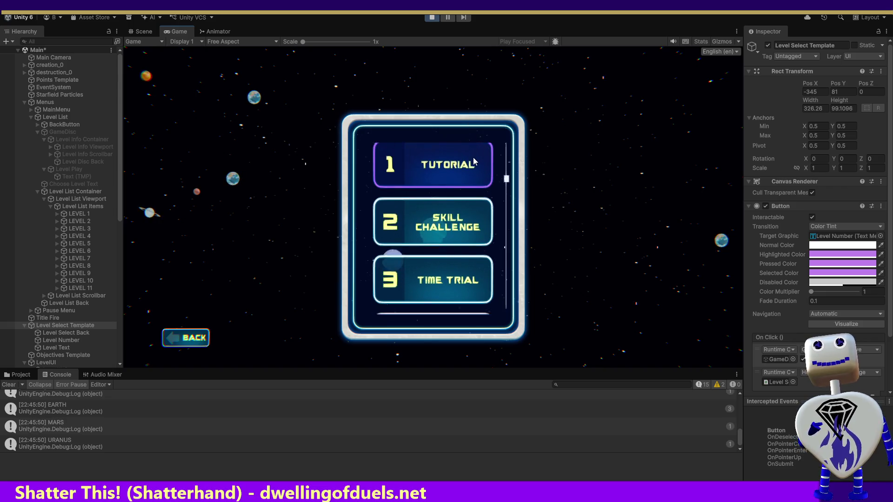
mouse_move(457, 191)
mouse_down()
mouse_move(454, 133)
mouse_move(465, 298)
mouse_move(452, 127)
mouse_move(454, 93)
mouse_move(461, 167)
mouse_move(458, 11)
mouse_move(465, 325)
mouse_move(466, 154)
mouse_up()
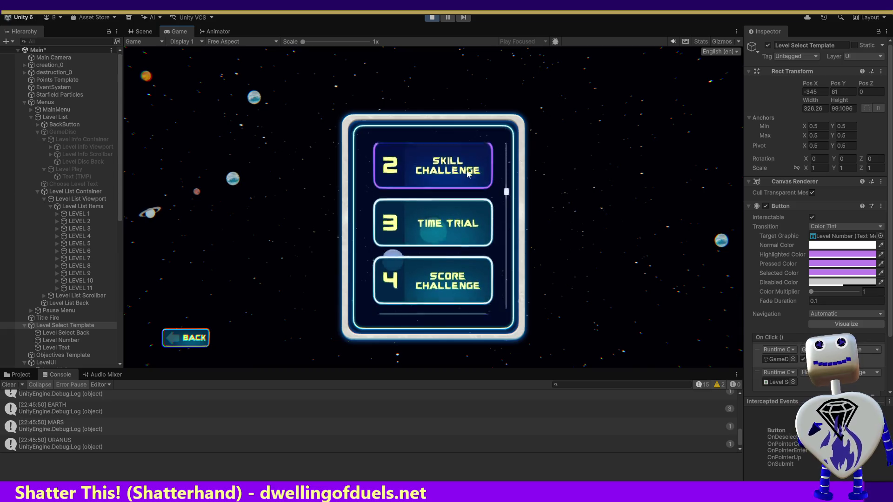
scroll(468, 235, down, 10)
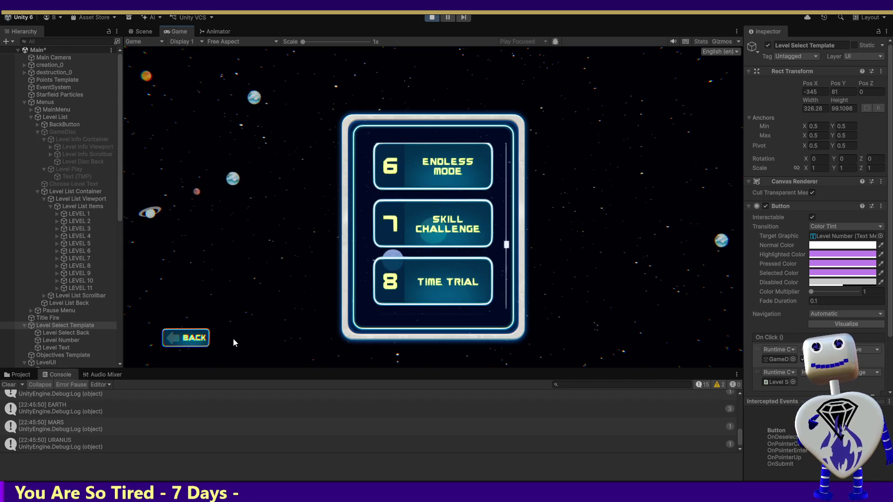
scroll(418, 267, down, 5)
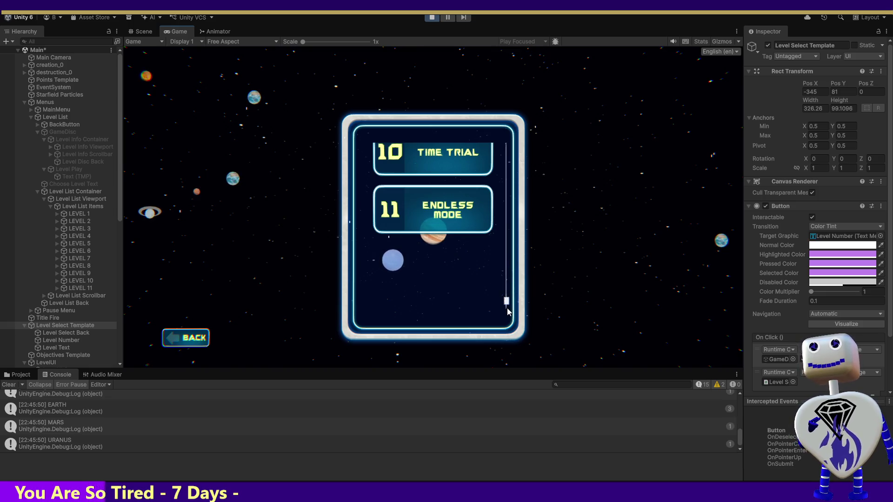
mouse_move(507, 285)
mouse_down()
mouse_move(507, 202)
mouse_move(508, 301)
mouse_up()
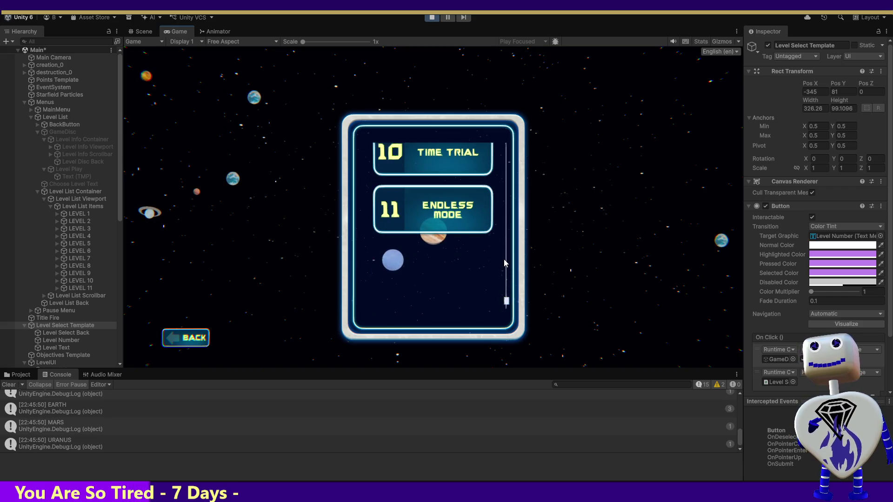
scroll(506, 258, up, 3)
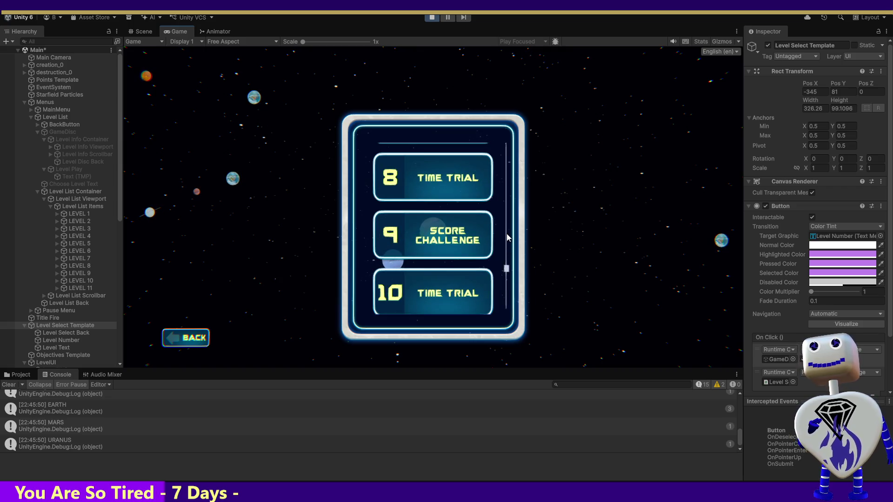
scroll(507, 222, up, 2)
scroll(507, 208, up, 2)
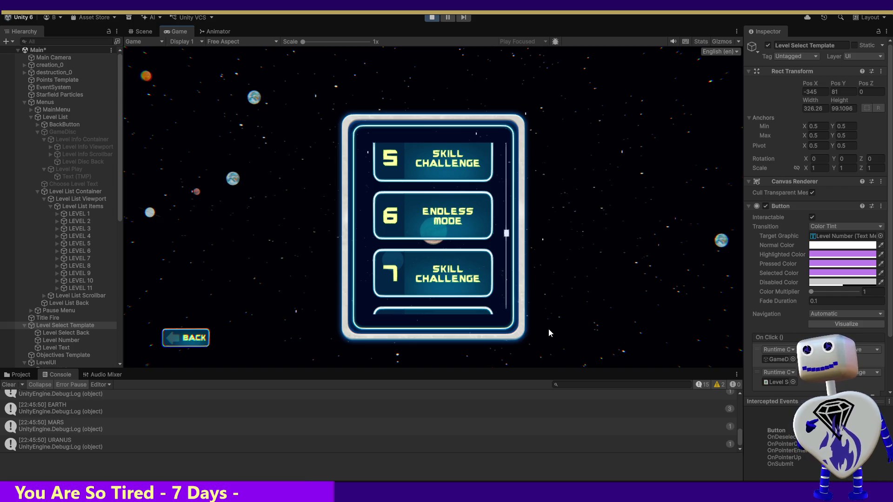
click(186, 338)
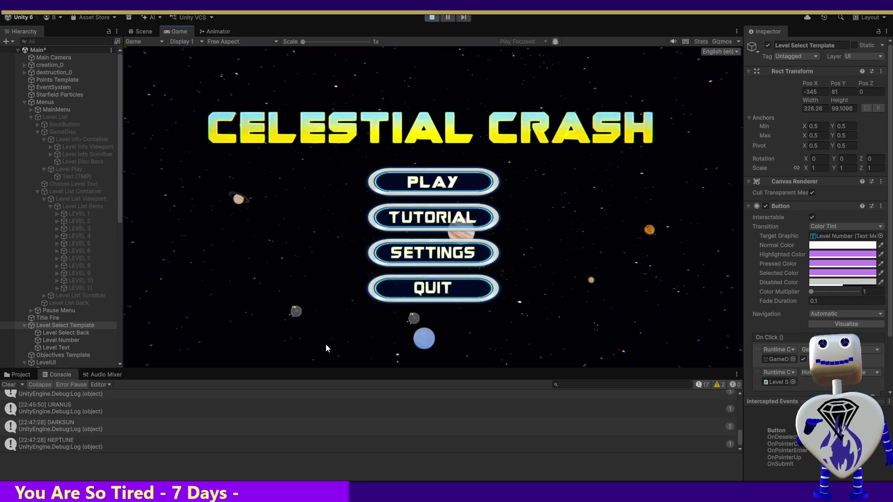
Open SETTINGS in the running game and scroll down through the PAUSED panel's celestial body points.
click(426, 252)
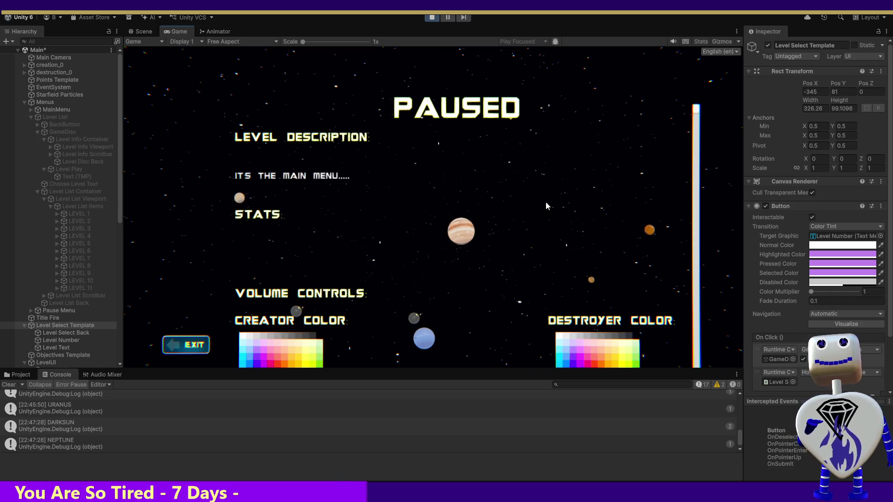
scroll(691, 120, down, 1)
mouse_move(693, 120)
mouse_down()
mouse_move(689, 194)
mouse_move(702, 278)
mouse_move(725, 329)
mouse_up()
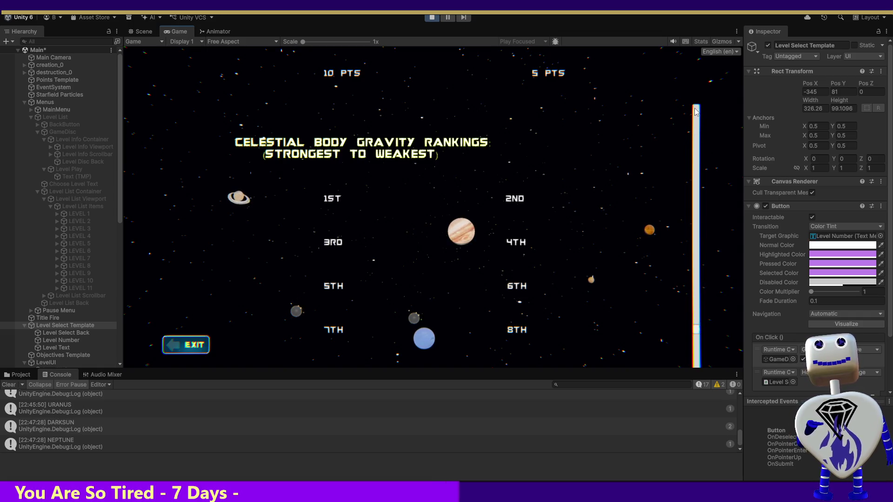
Bring the pause menu back to its top and stop play mode, returning to the Scene view.
key(Escape)
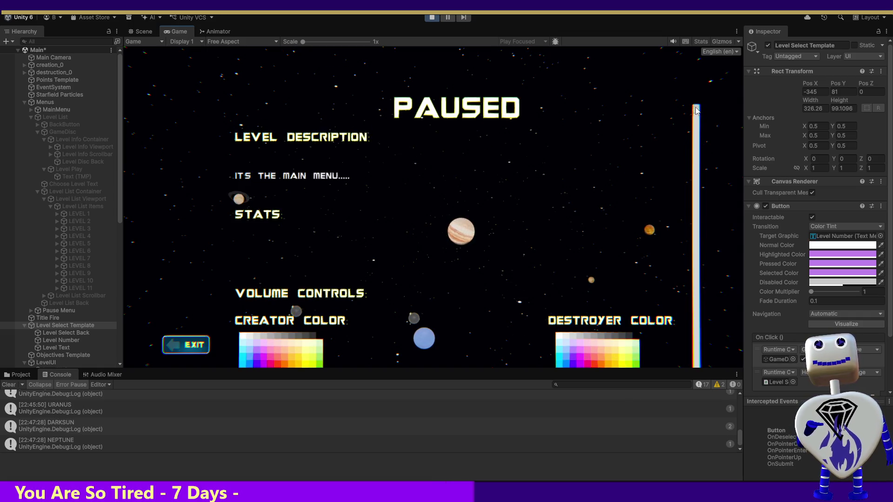
drag(697, 110, 694, 205)
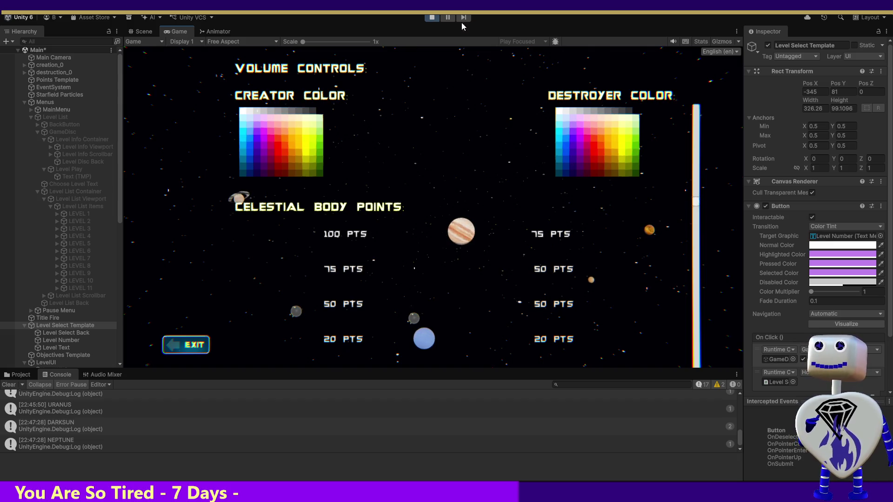
click(432, 17)
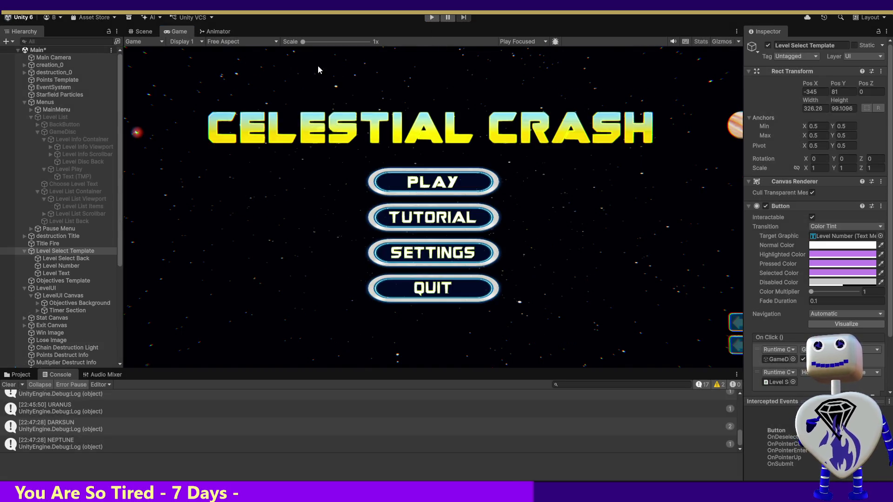
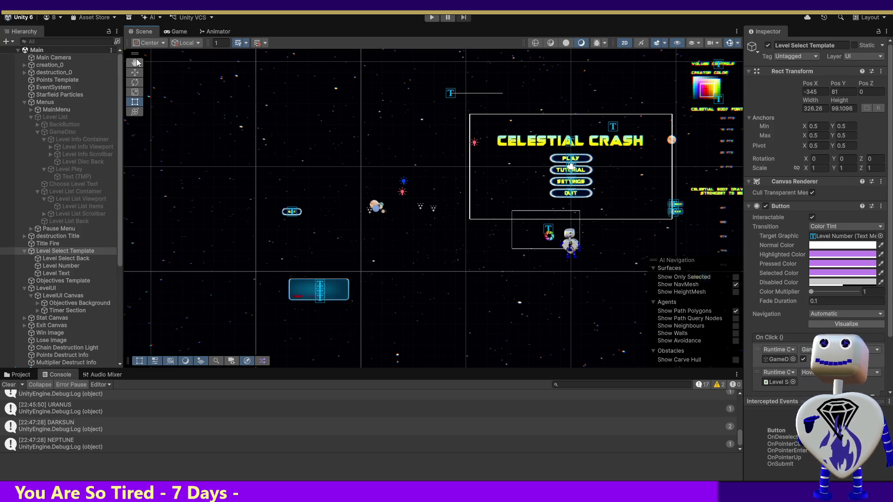
Pan and zoom out the Scene view to reveal the Paused menu, then scroll the Hierarchy down.
mouse_move(537, 157)
mouse_down()
mouse_move(363, 194)
mouse_move(347, 224)
mouse_move(235, 227)
mouse_up()
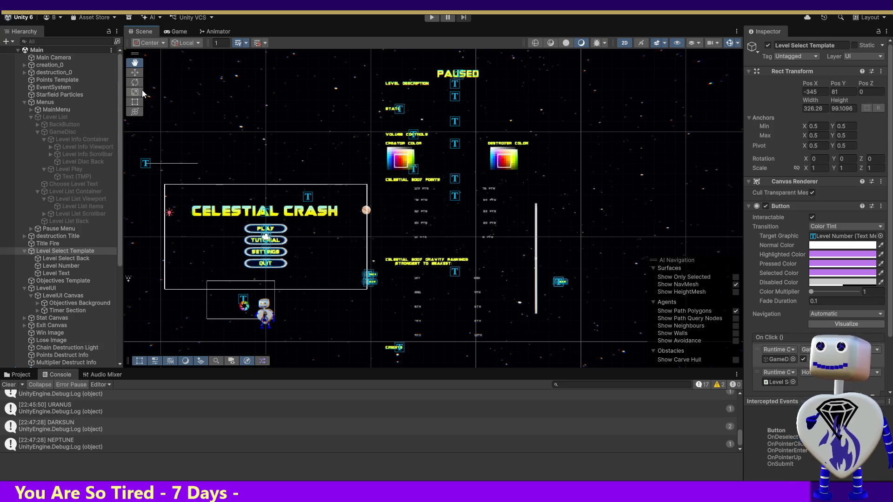
scroll(366, 210, down, 3)
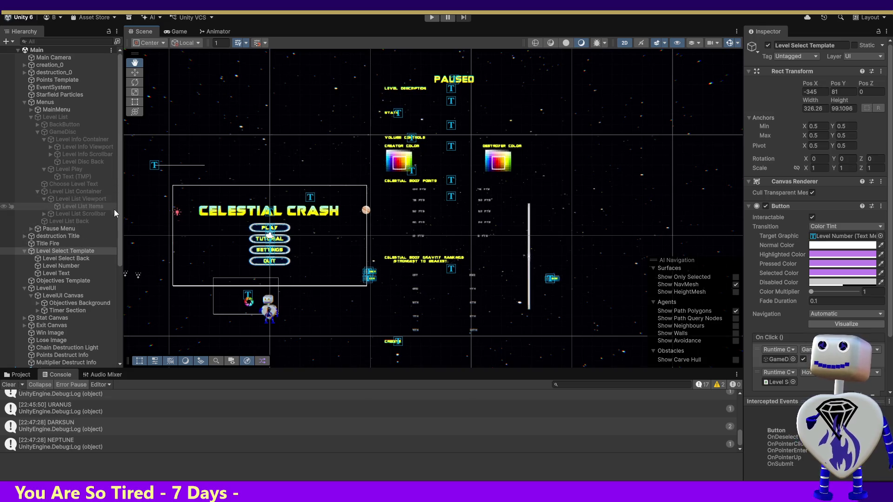
scroll(119, 263, down, 5)
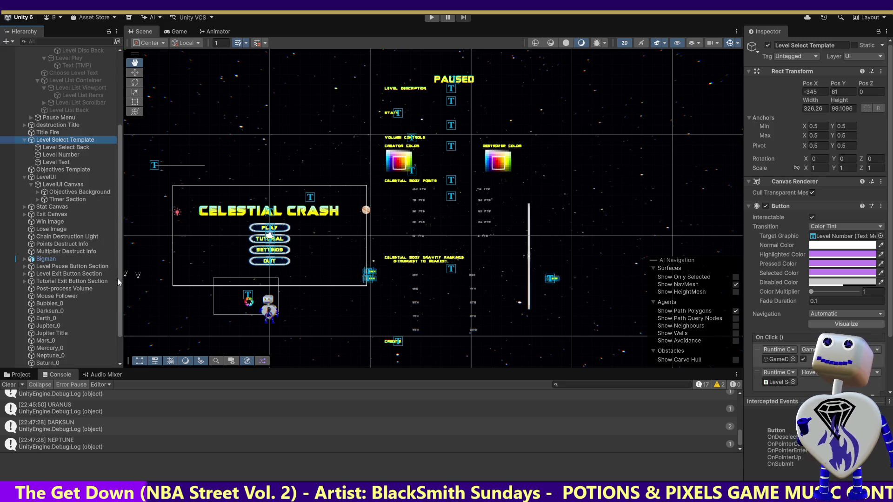
drag(118, 280, 127, 300)
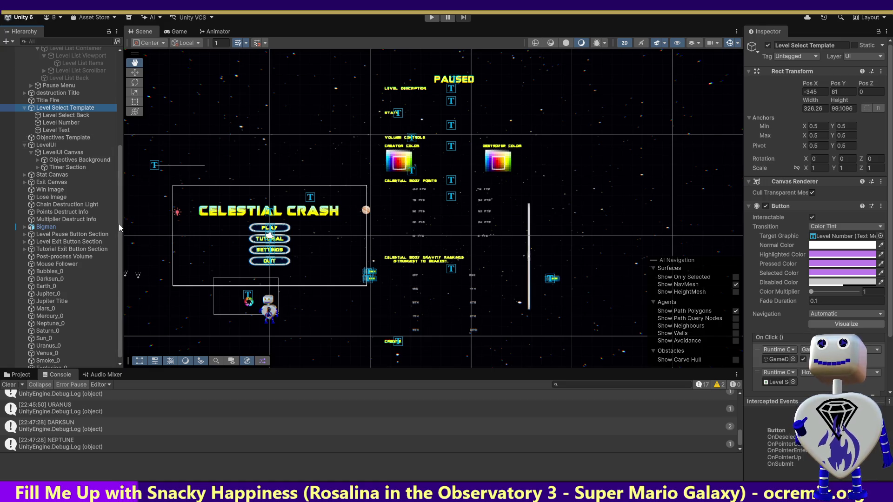
scroll(118, 225, up, 2)
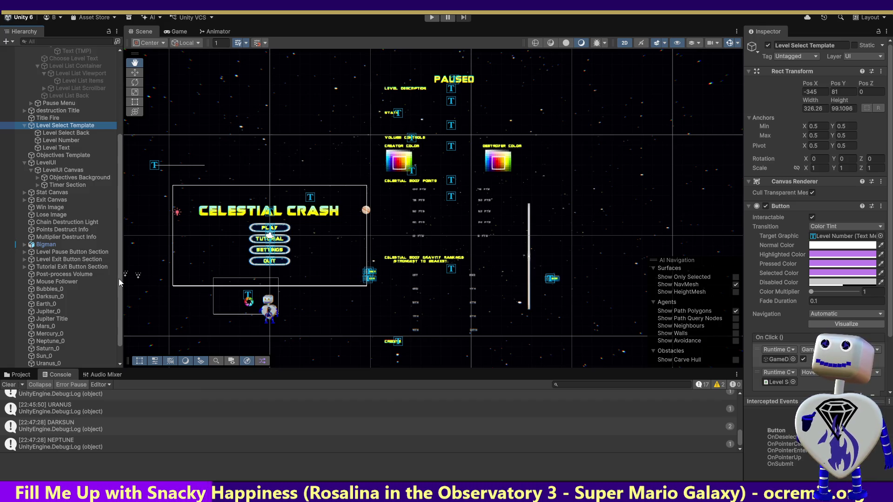
double_click(57, 281)
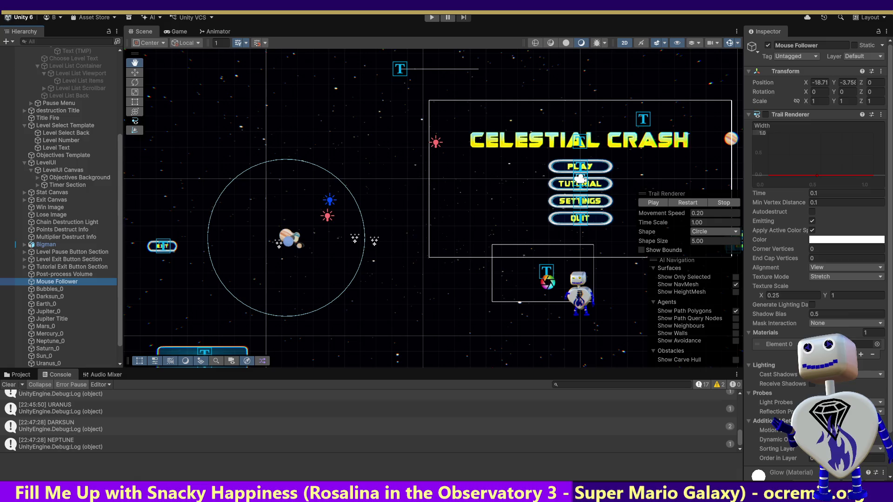
Switch back to the Notepad to-do list window.
key(alt+Tab)
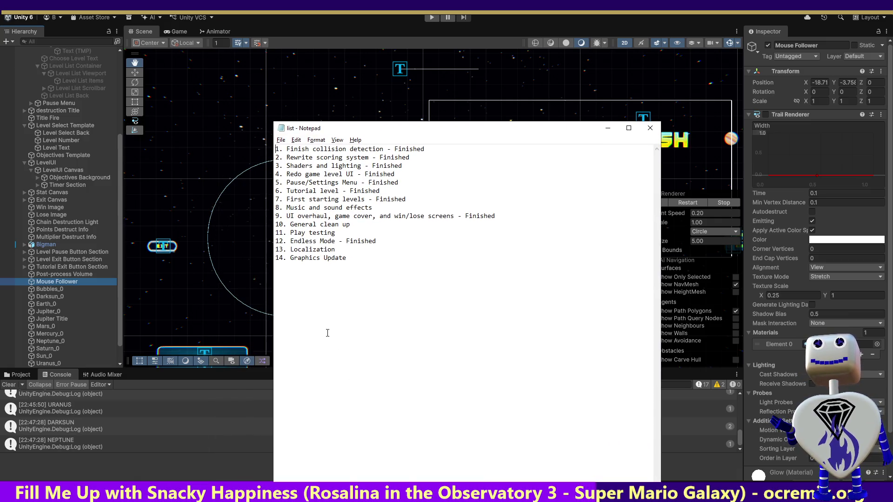
Highlight the General clean up, Play testing, Endless Mode and Localization items in turn.
drag(366, 223, 276, 224)
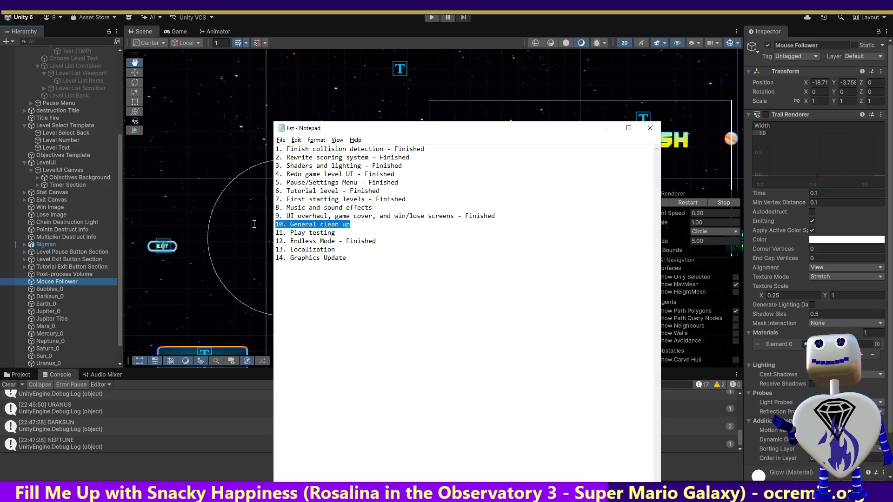
drag(345, 233, 275, 233)
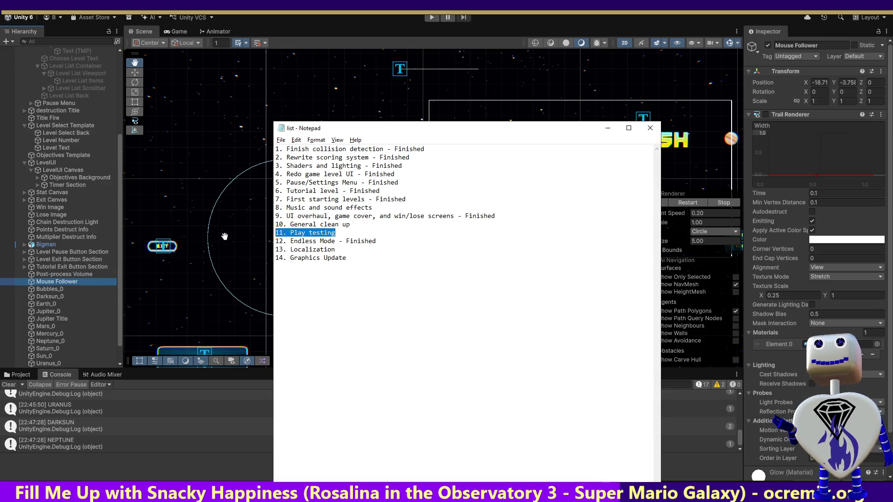
drag(377, 241, 276, 241)
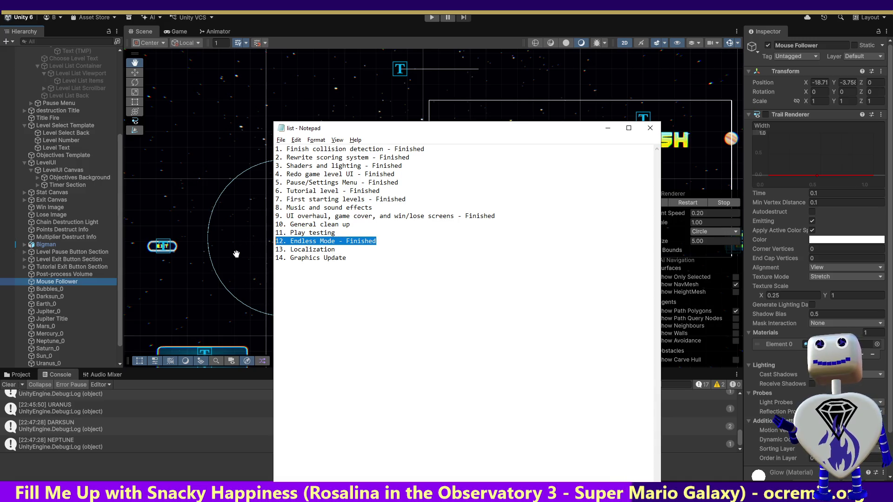
drag(352, 251, 250, 251)
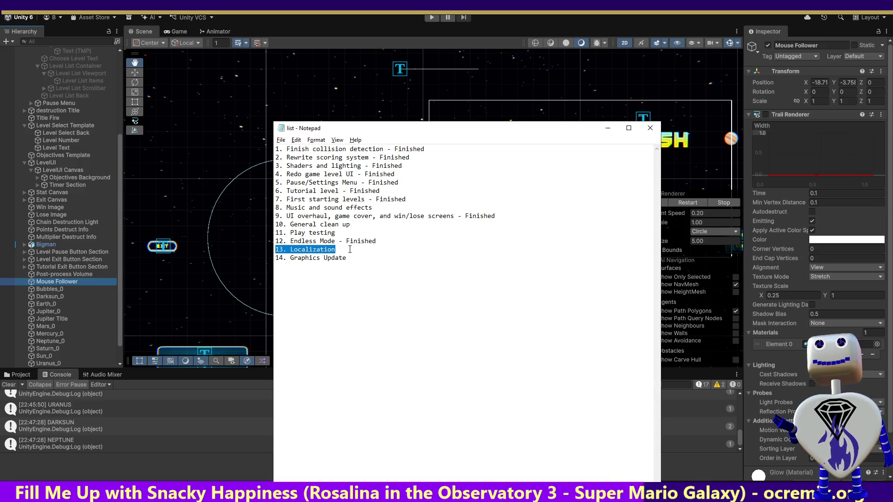
click(354, 249)
drag(353, 249, 275, 250)
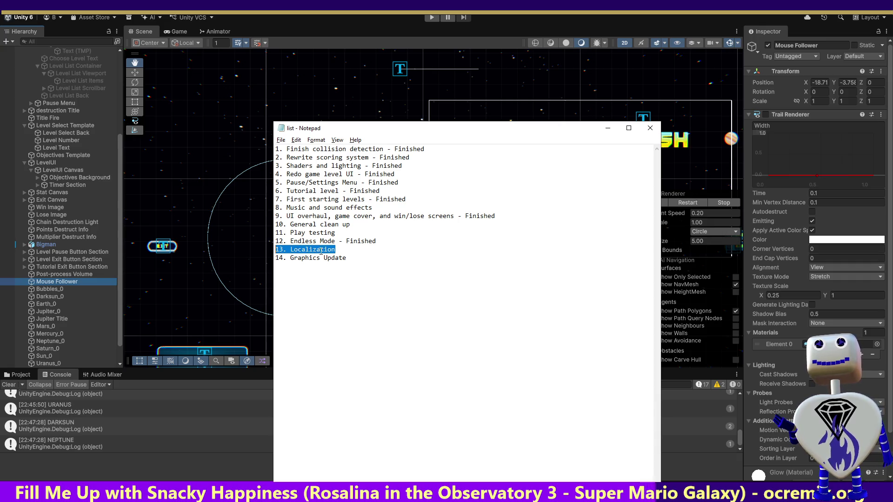
click(347, 249)
drag(347, 250, 275, 250)
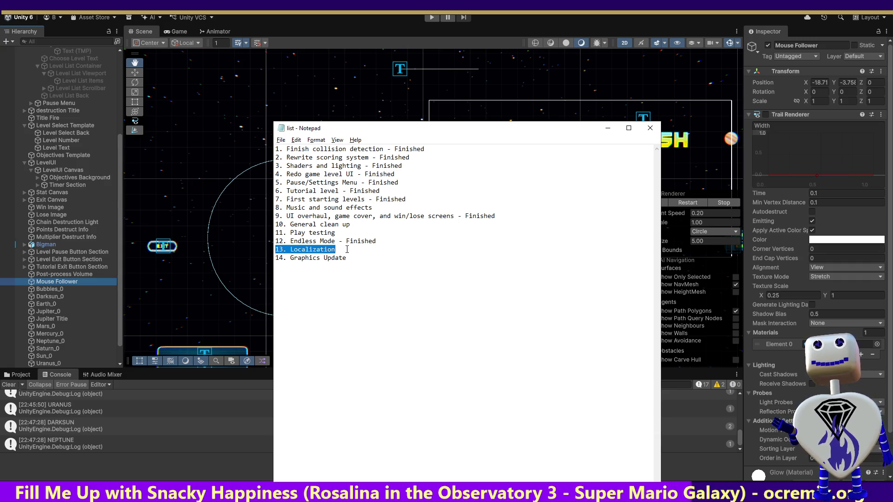
Append 'Finished' to item 14, Graphics Update, and save the to-do list.
click(347, 249)
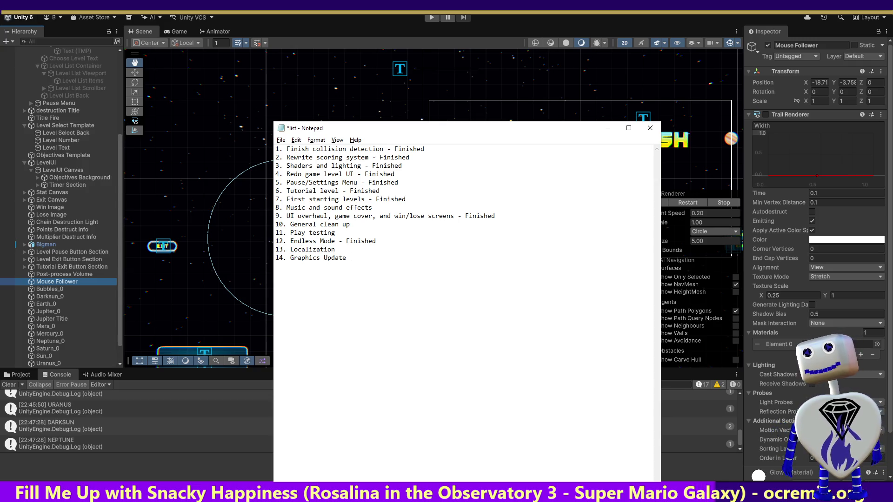
text(- Fini)
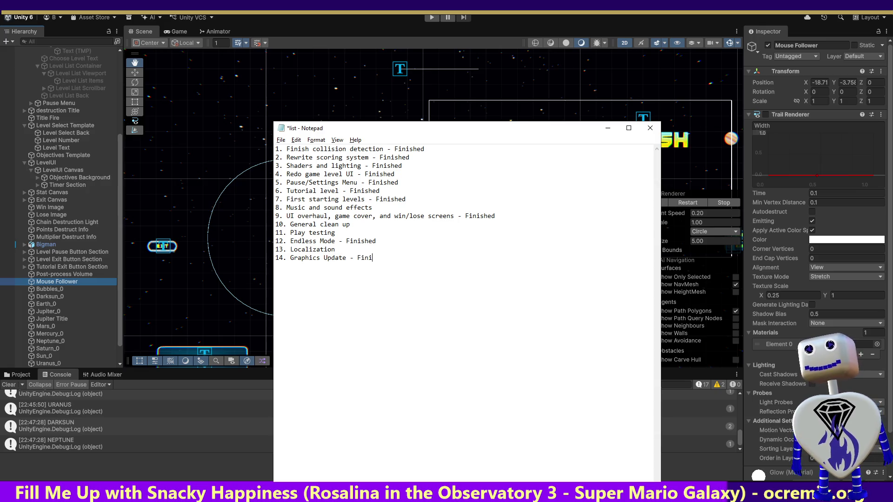
text(shed)
key(ctrl+s)
drag(373, 207, 276, 208)
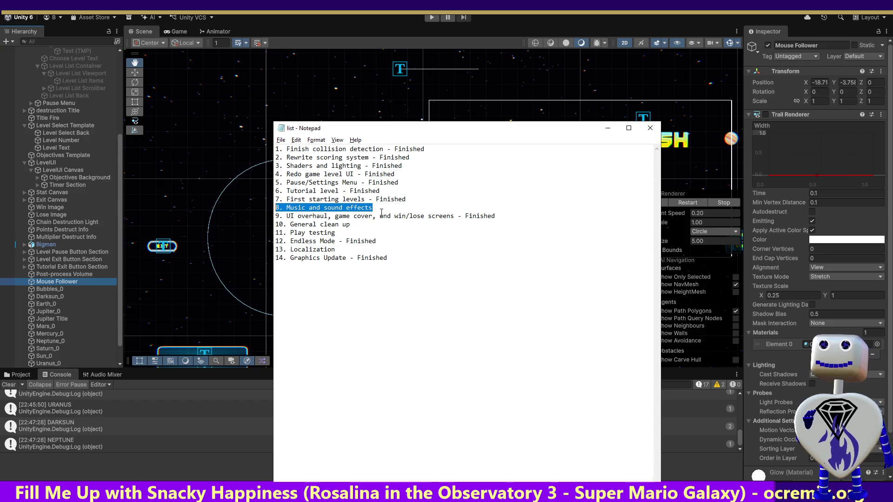
Select the Music and sound effects line in the to-do list.
click(385, 208)
drag(384, 208, 261, 208)
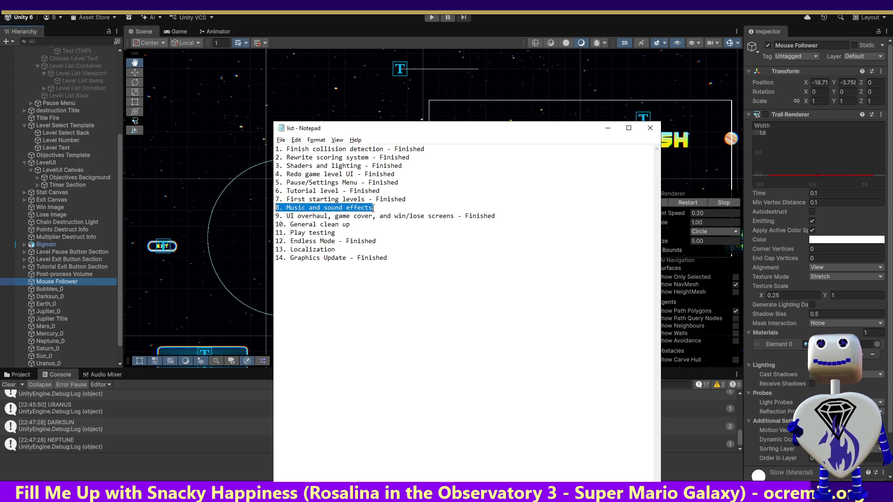
click(381, 208)
key(shift+Home)
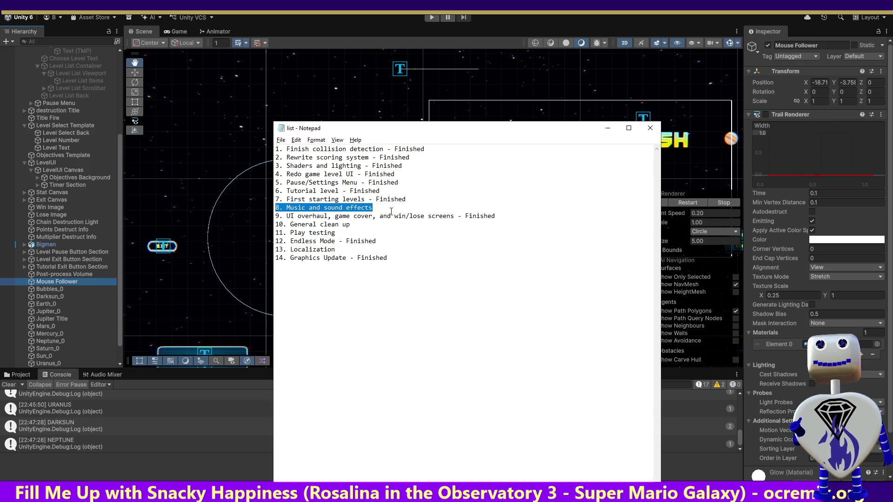
click(382, 207)
drag(382, 208, 242, 208)
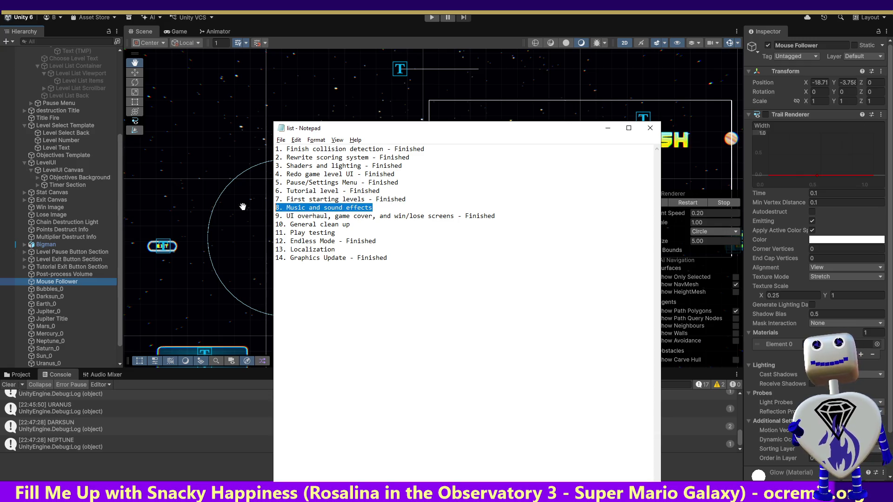
Alternate highlighting between the General clean up and Music and sound effects items.
drag(355, 224, 278, 223)
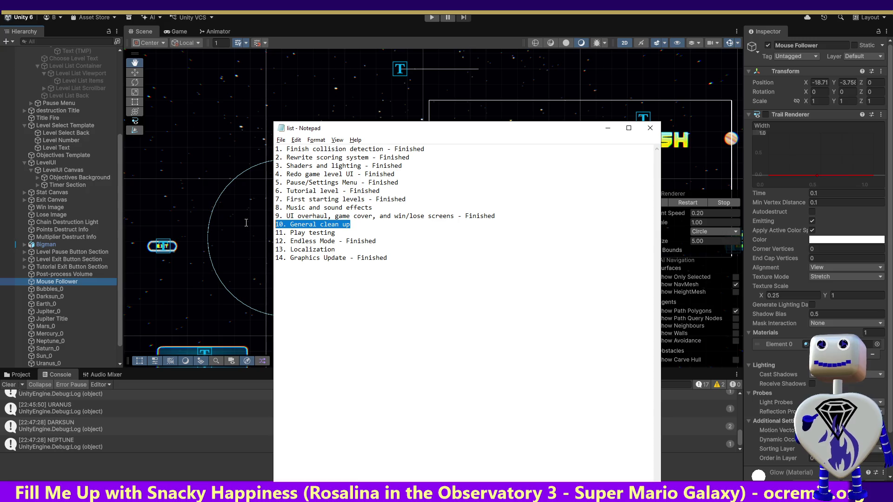
drag(373, 207, 275, 208)
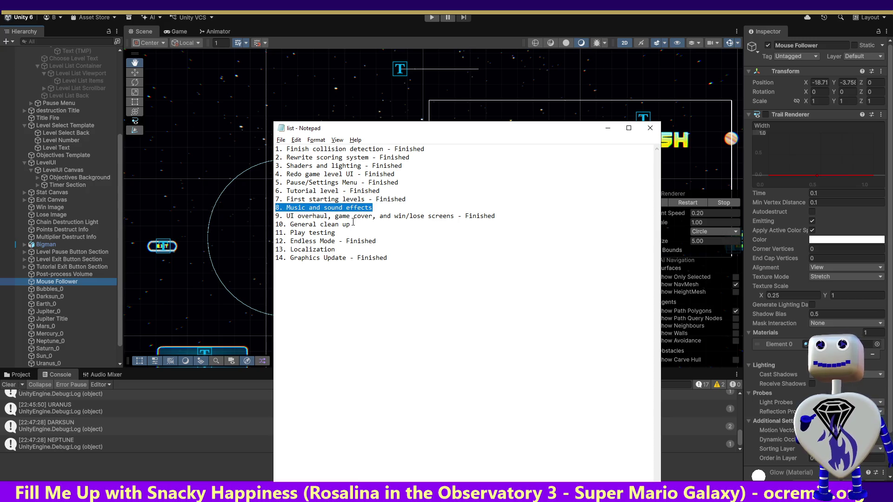
drag(353, 224, 279, 216)
click(329, 225)
drag(352, 225, 277, 225)
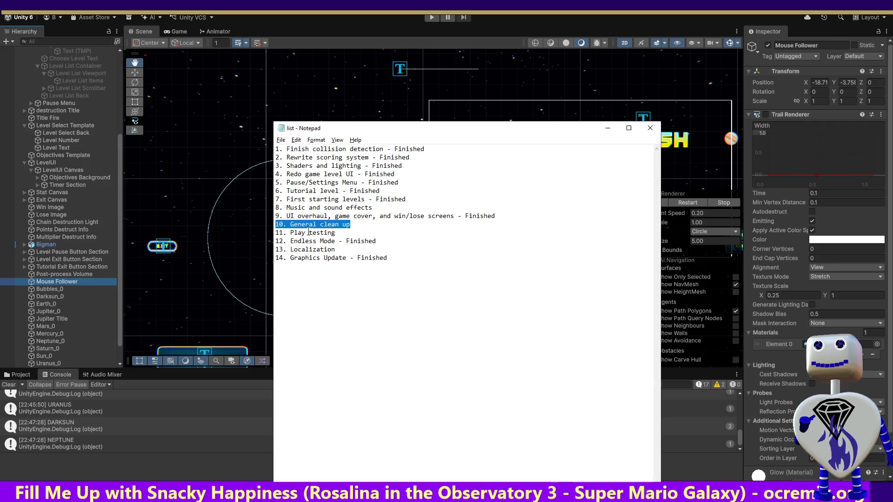
drag(373, 207, 275, 207)
drag(351, 224, 275, 224)
Highlight the Play testing and Localization items, then minimize Notepad.
drag(346, 232, 278, 233)
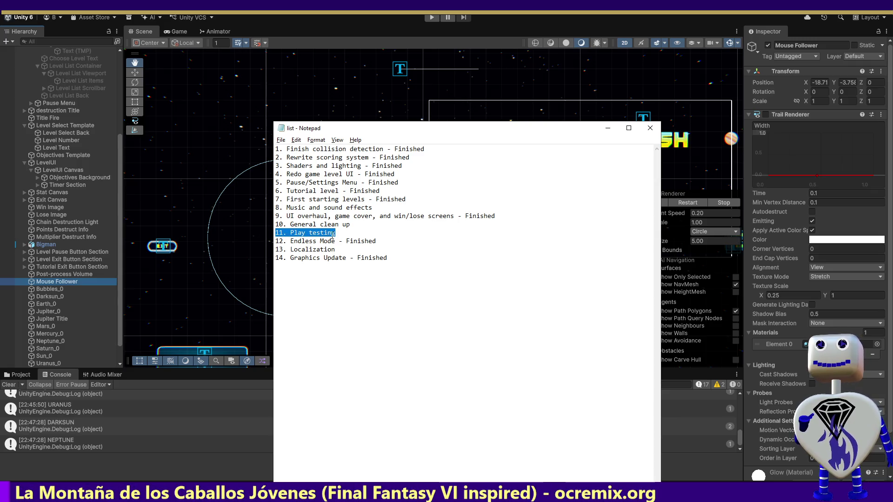
drag(341, 249, 277, 250)
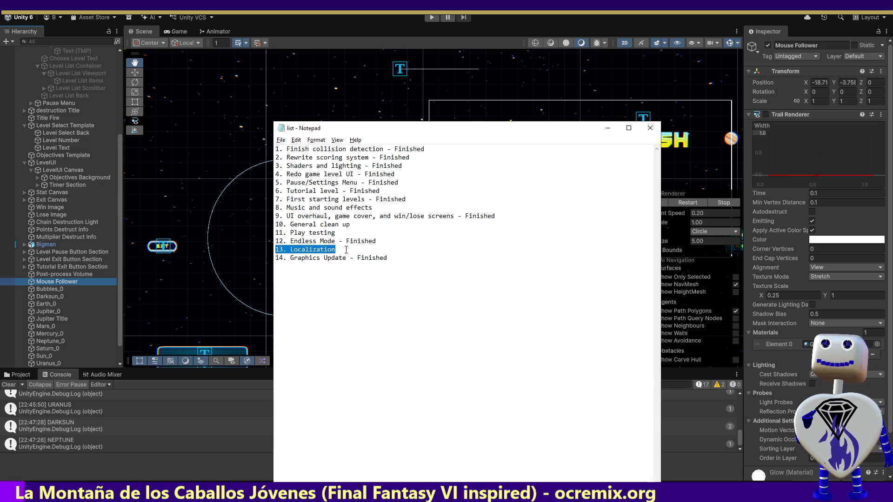
click(346, 250)
key(shift+Home)
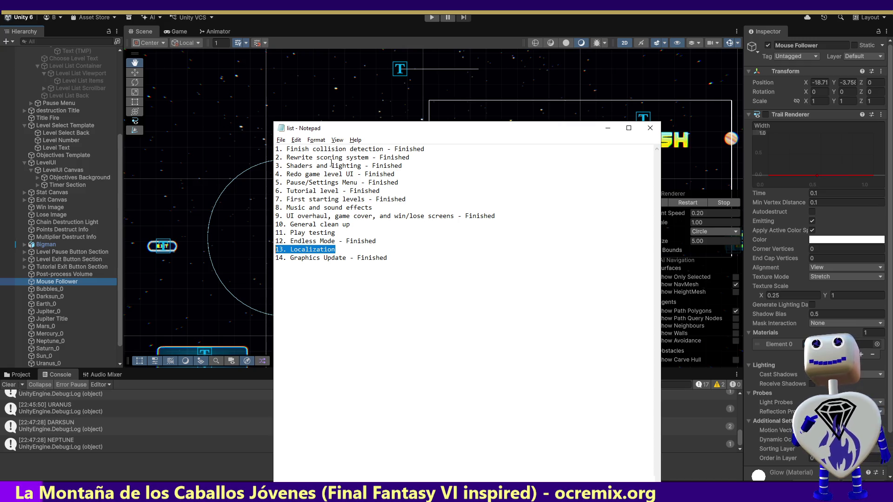
click(608, 127)
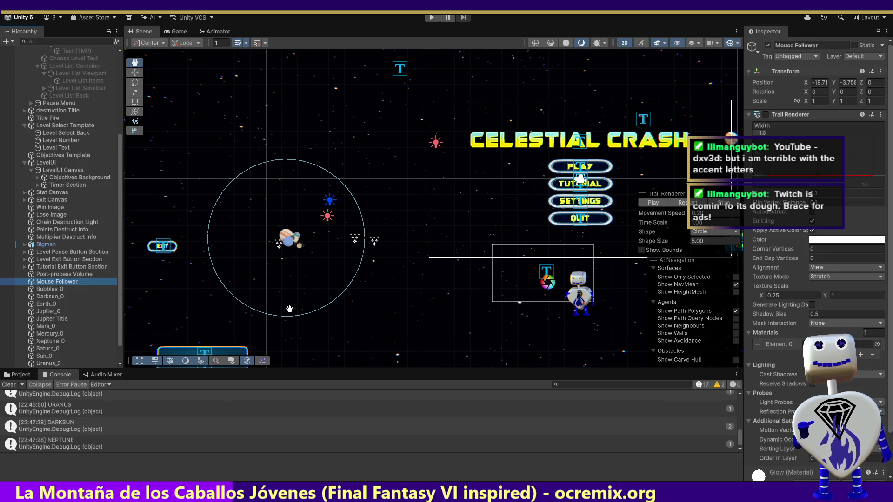
Pan the Scene view left until the settings menu canvas sits beside the title screen.
mouse_move(442, 287)
mouse_down()
mouse_move(385, 307)
mouse_move(136, 319)
mouse_up()
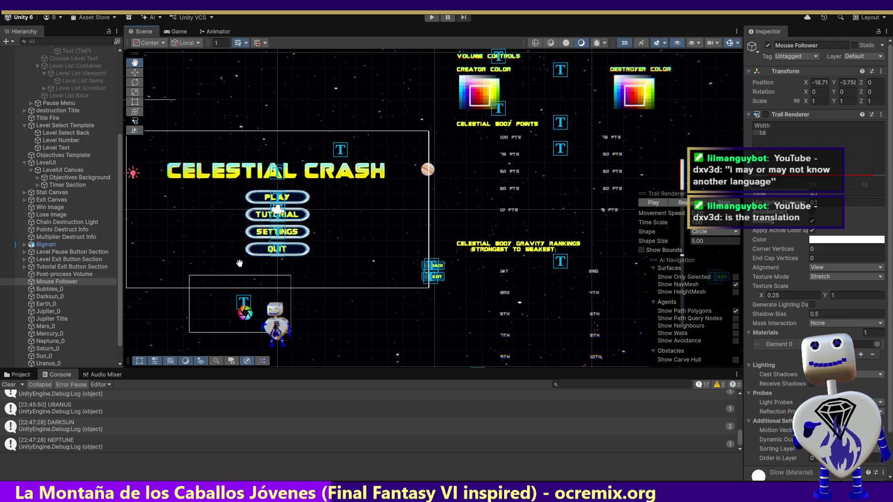
drag(449, 240, 372, 245)
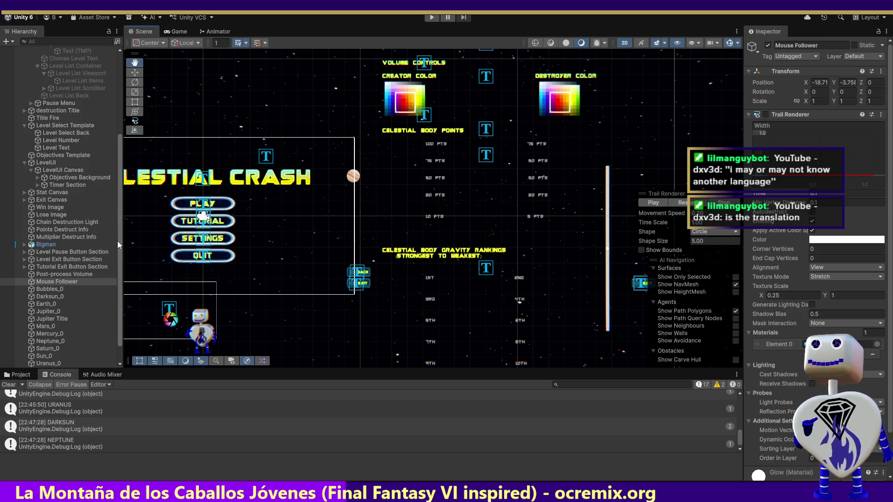
drag(118, 242, 120, 292)
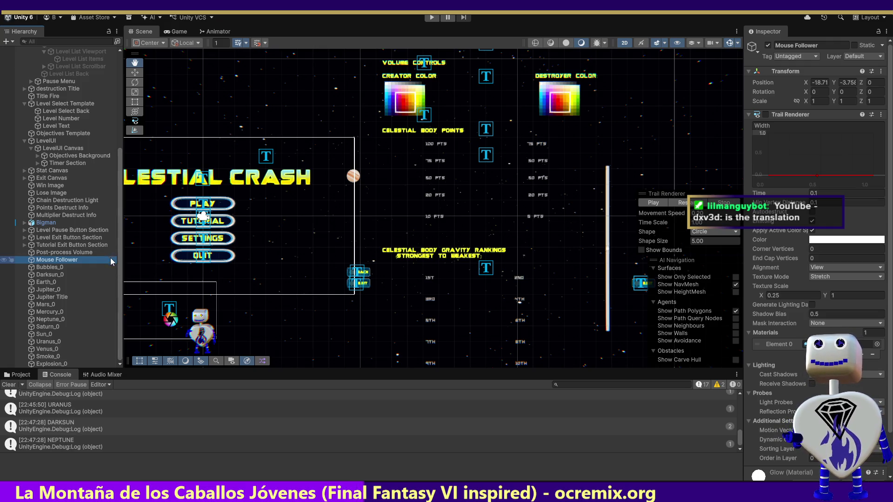
drag(120, 261, 138, 148)
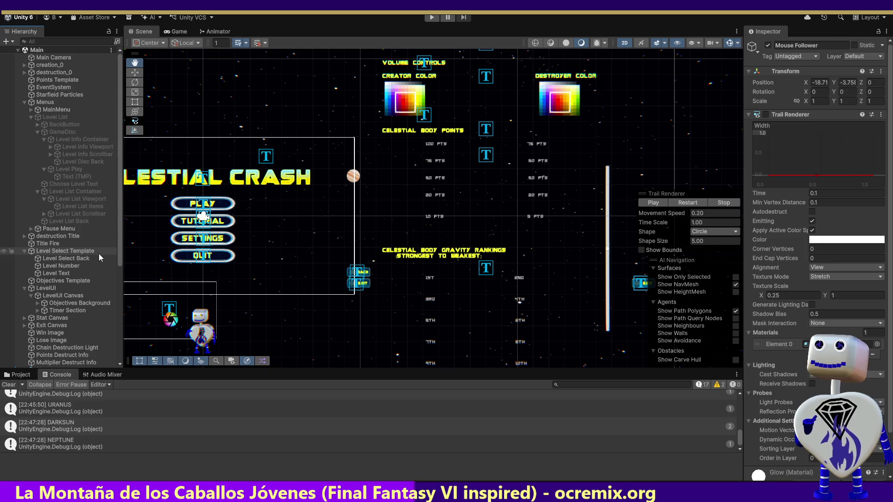
drag(120, 248, 133, 293)
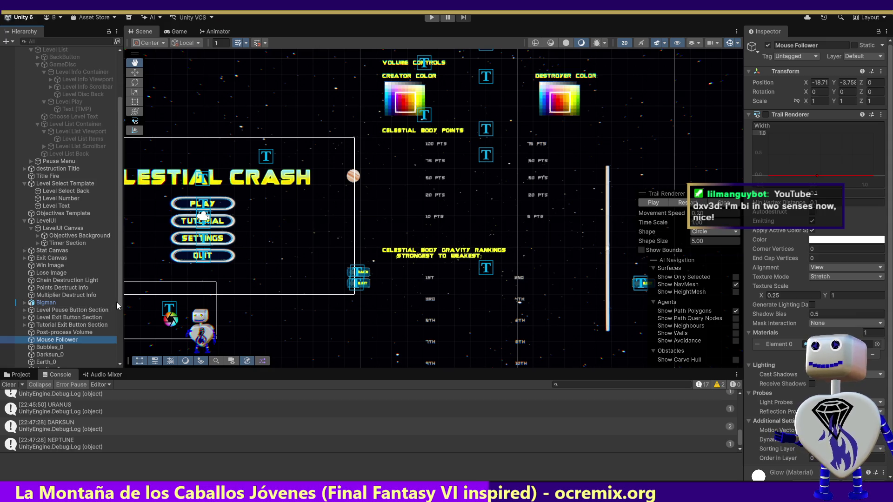
scroll(118, 299, up, 5)
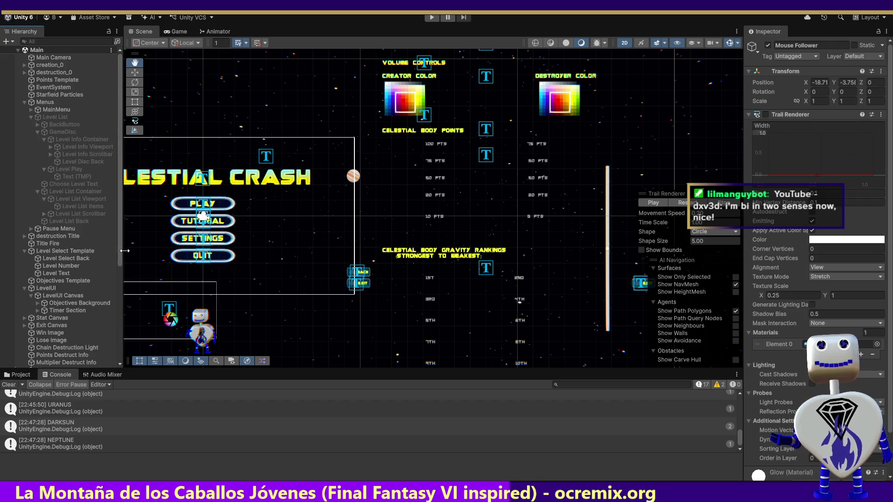
mouse_move(119, 249)
mouse_down()
mouse_move(122, 343)
mouse_move(140, 246)
mouse_up()
Expand Pause Menu, Pause Menu Container, ViewPort and Items, and frame the PAUSED title.
click(37, 229)
click(30, 229)
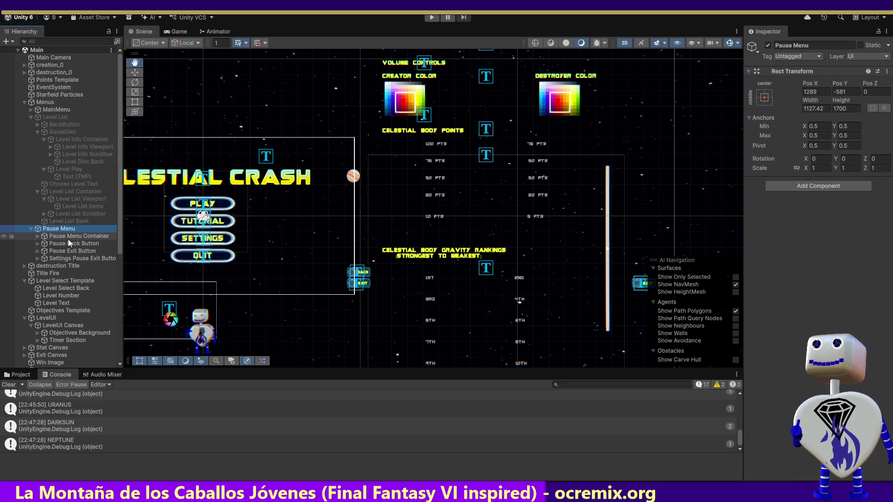
click(37, 236)
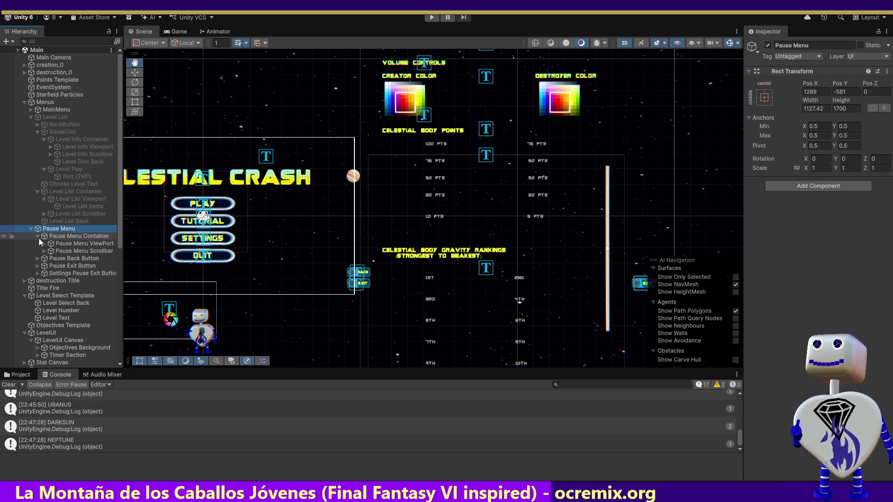
click(45, 244)
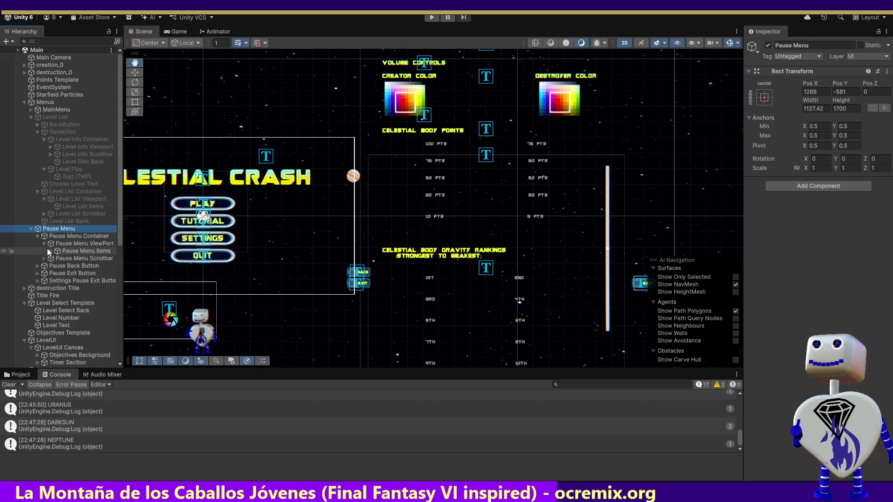
click(50, 250)
double_click(74, 259)
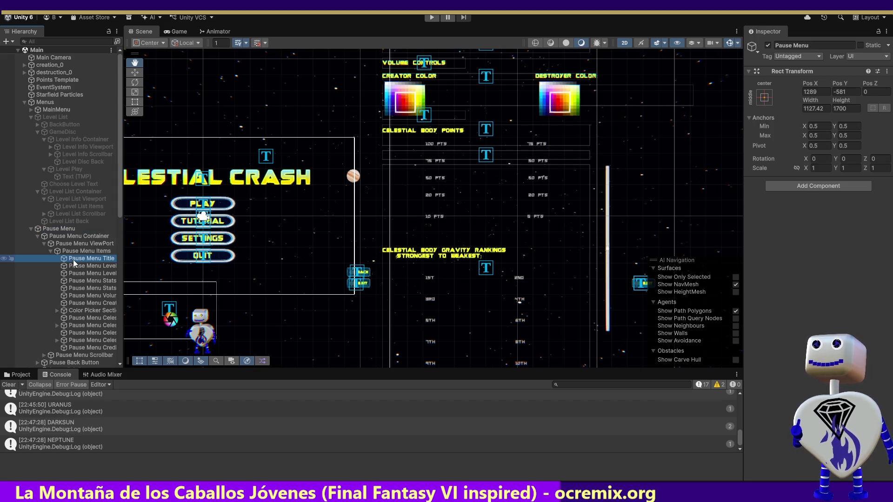
Frame each pause menu element in the scene, from LEVEL DESCRIPTION through the CREDITS title.
double_click(77, 267)
double_click(74, 275)
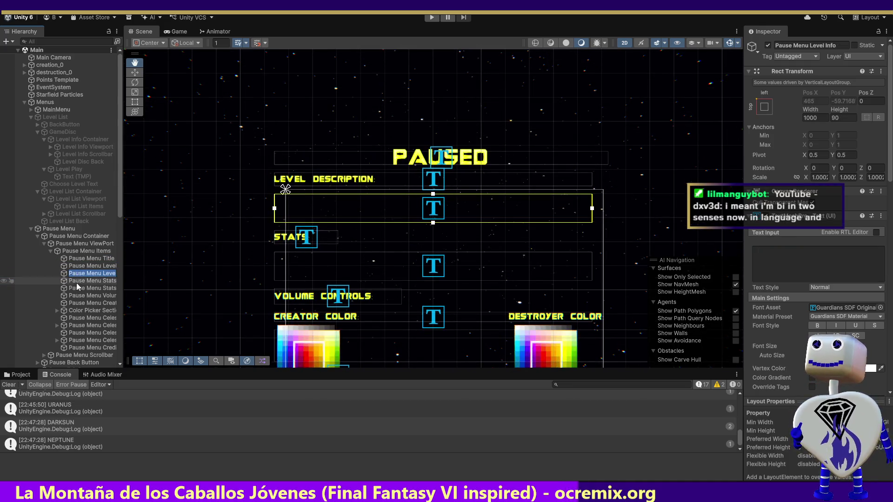
double_click(76, 282)
double_click(79, 290)
double_click(77, 301)
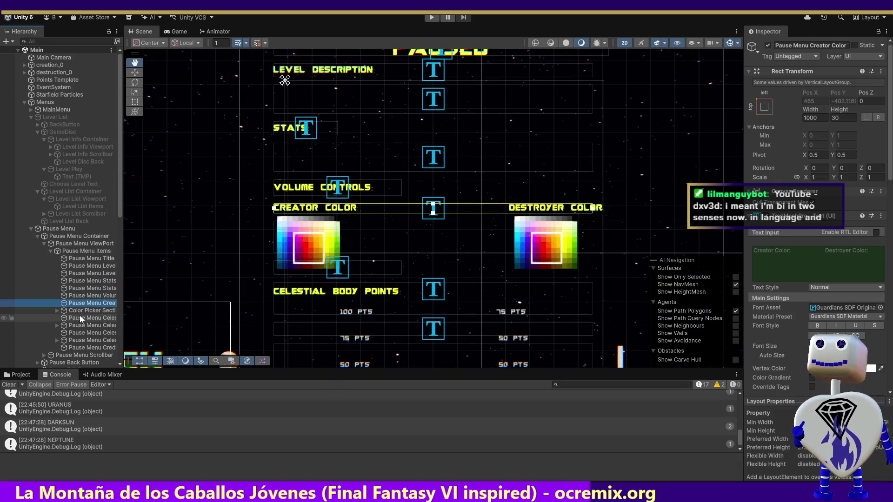
double_click(84, 310)
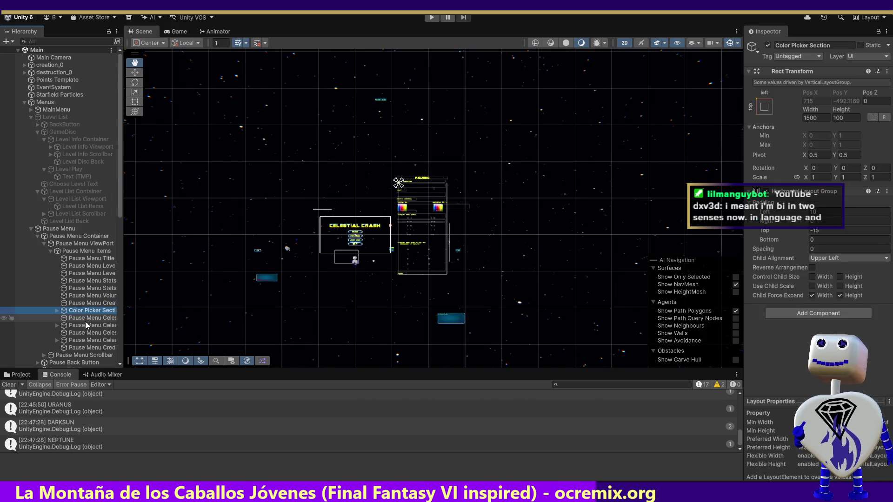
click(86, 318)
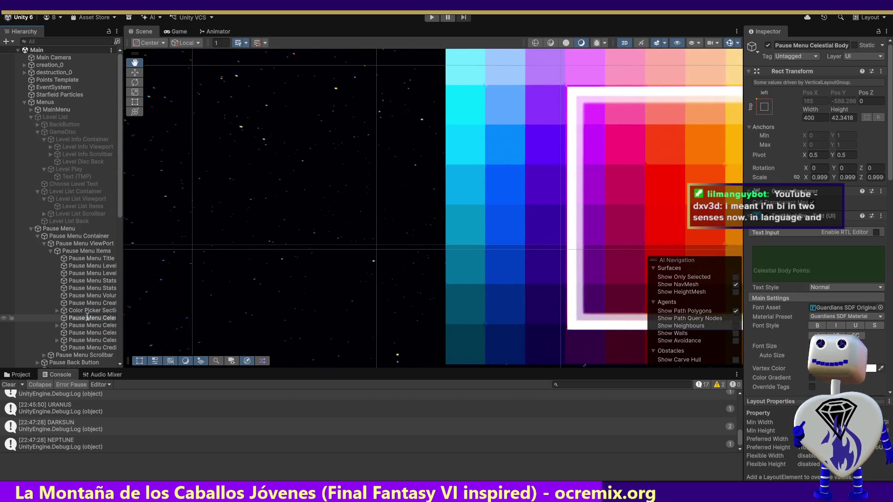
double_click(87, 325)
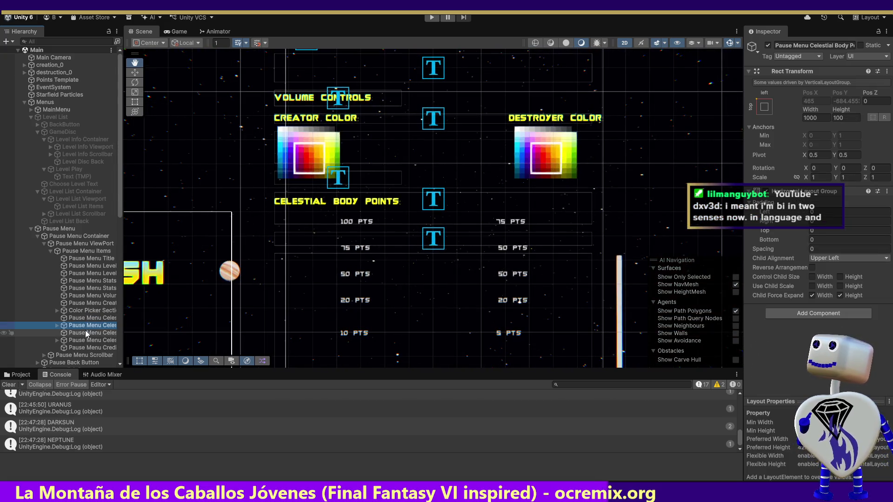
double_click(95, 333)
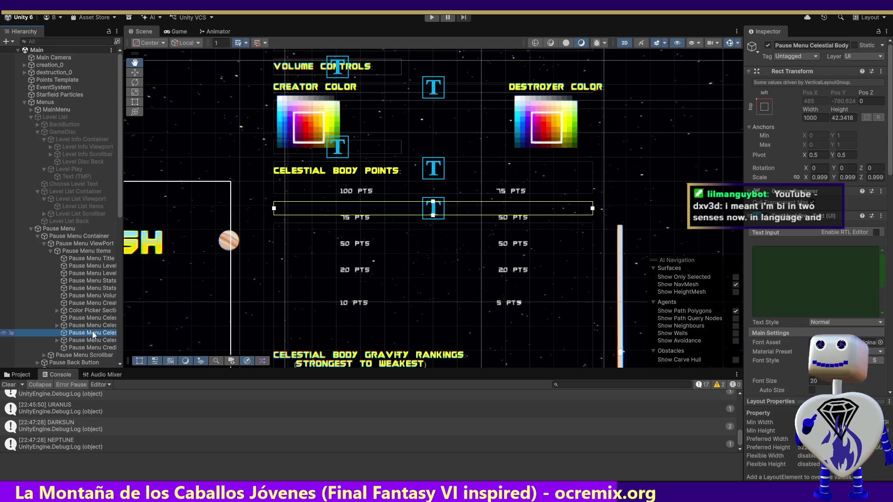
click(90, 340)
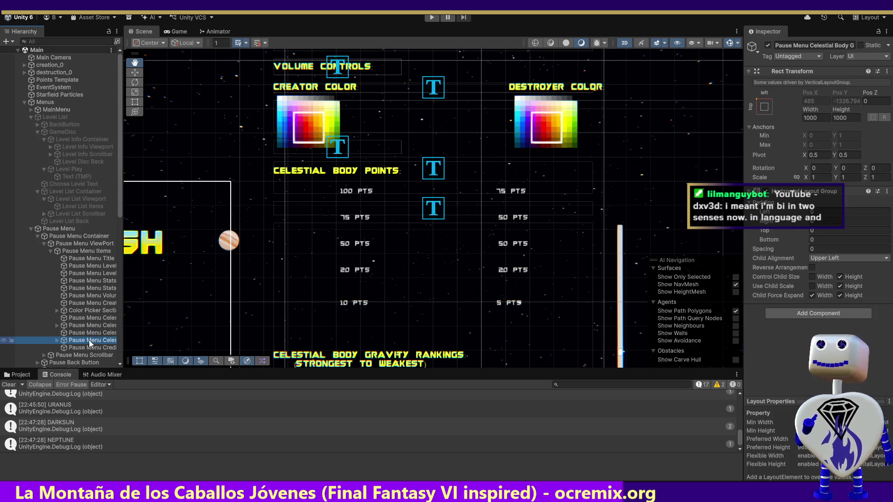
double_click(90, 341)
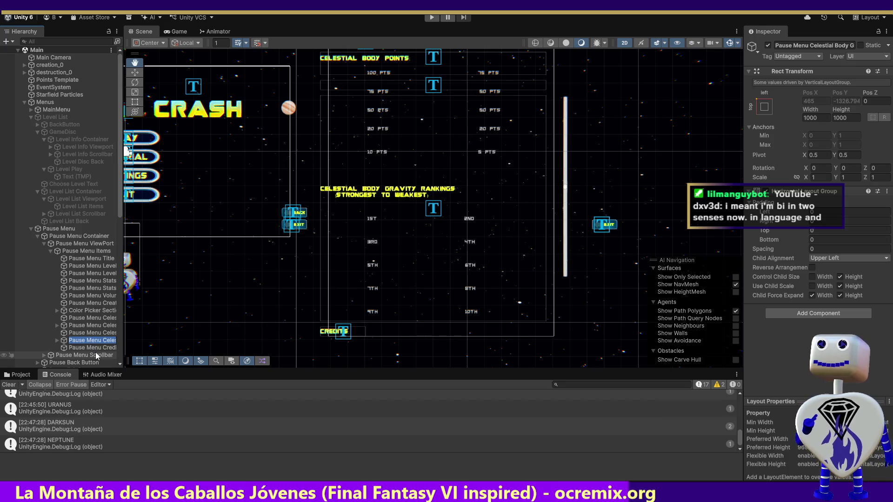
double_click(96, 348)
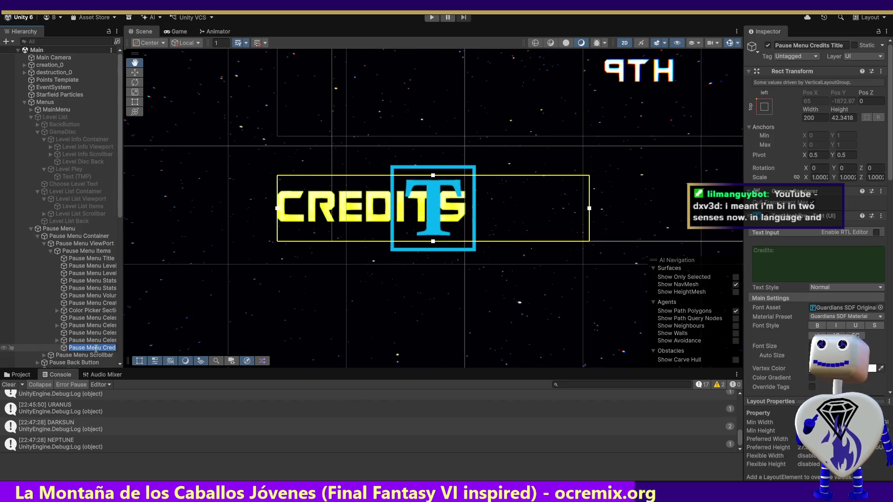
Expand Celestial Body Points Section and select Darksun Body Points, which lacks its sprite.
click(96, 326)
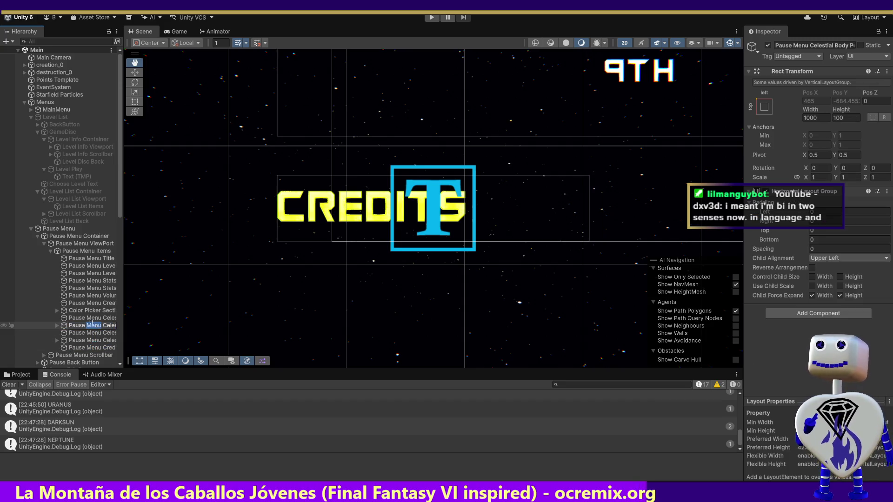
double_click(65, 330)
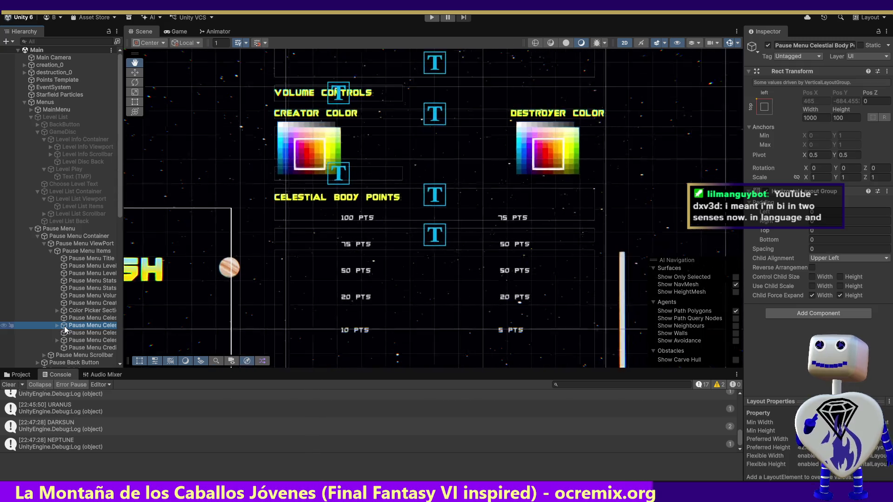
click(57, 325)
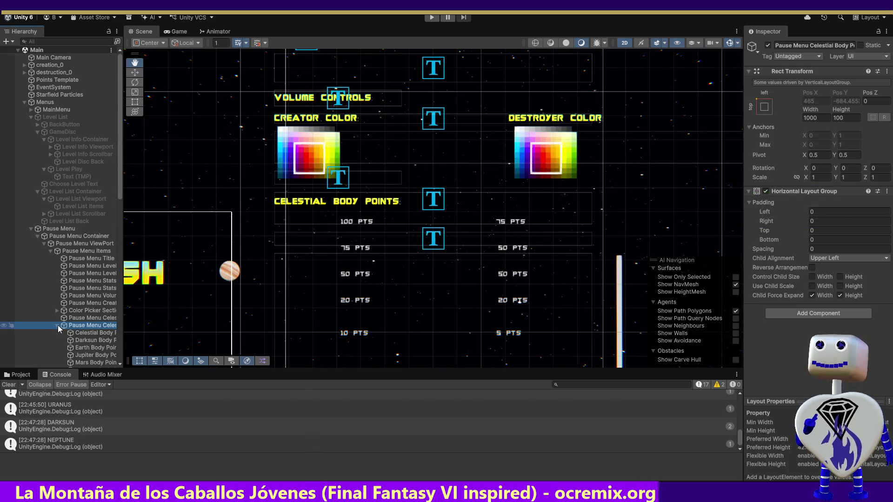
double_click(79, 333)
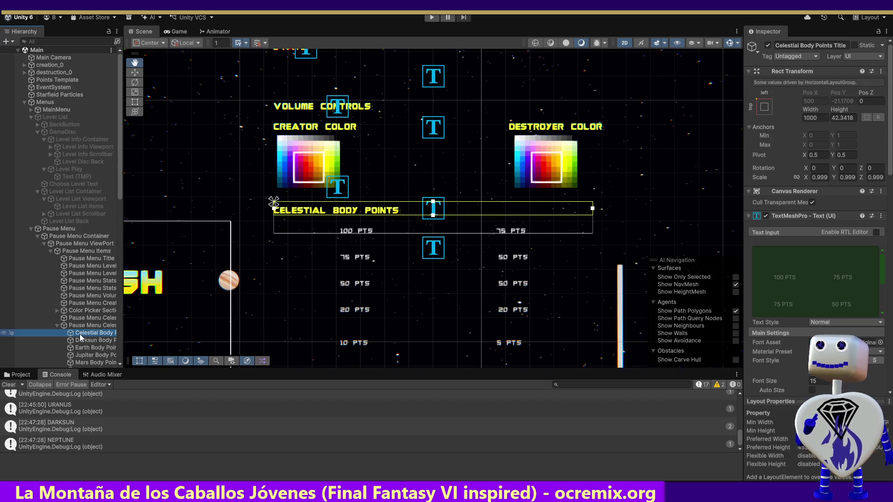
click(82, 341)
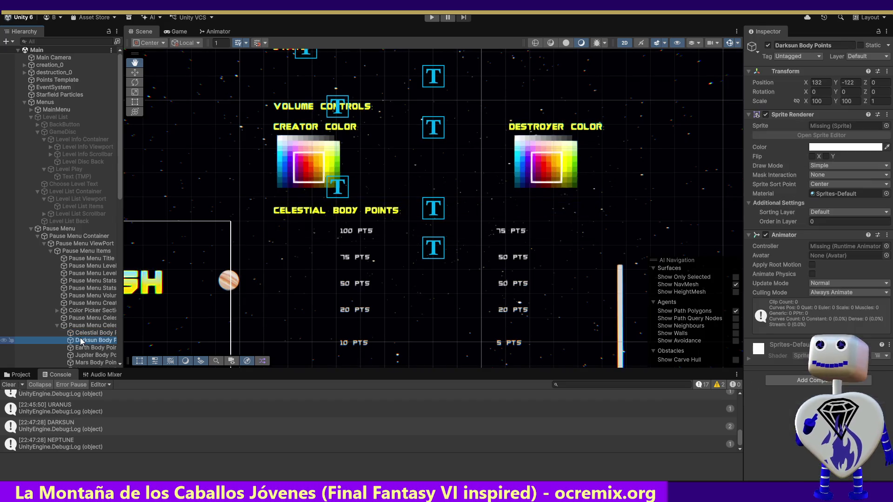
mouse_move(123, 344)
mouse_down()
mouse_move(209, 345)
mouse_move(178, 347)
mouse_up()
Compare Earth Body Points and the points title, then frame Darksun Body Points in the scene.
click(104, 348)
click(102, 340)
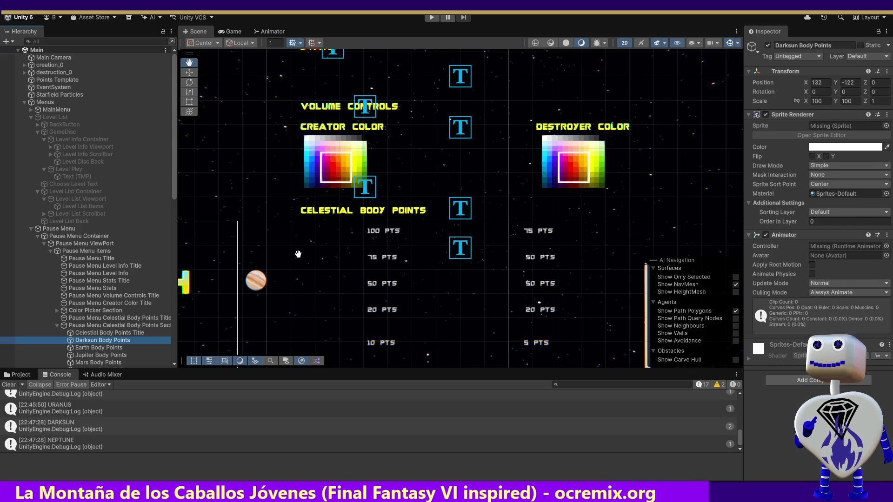
click(126, 334)
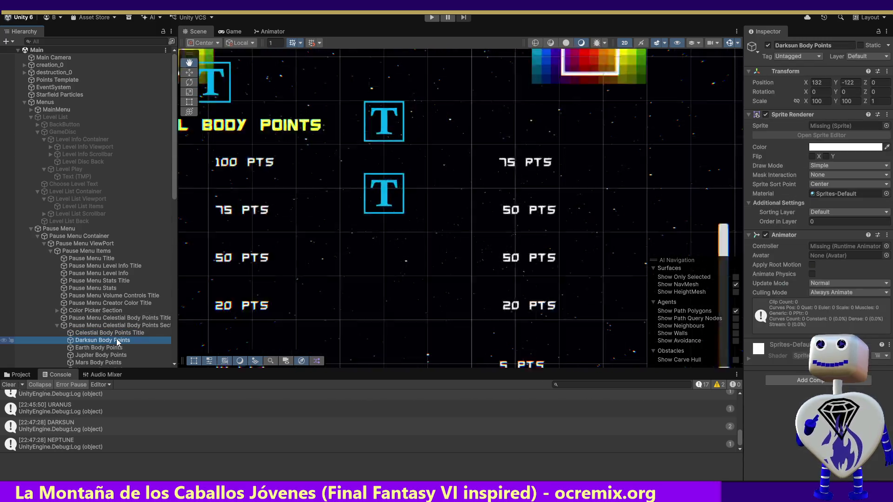
click(120, 335)
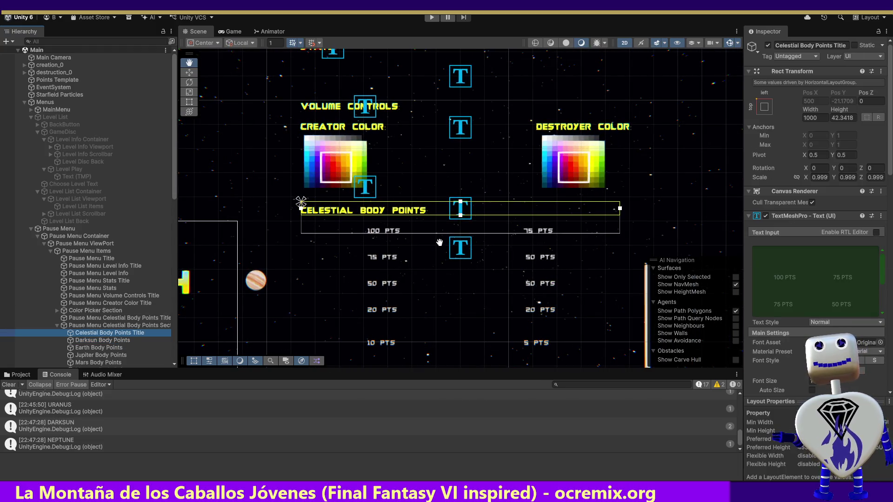
double_click(123, 341)
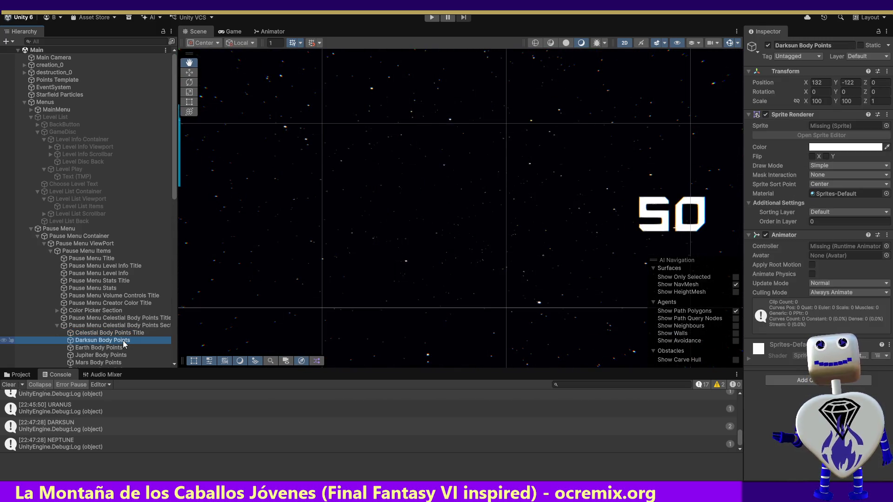
double_click(124, 343)
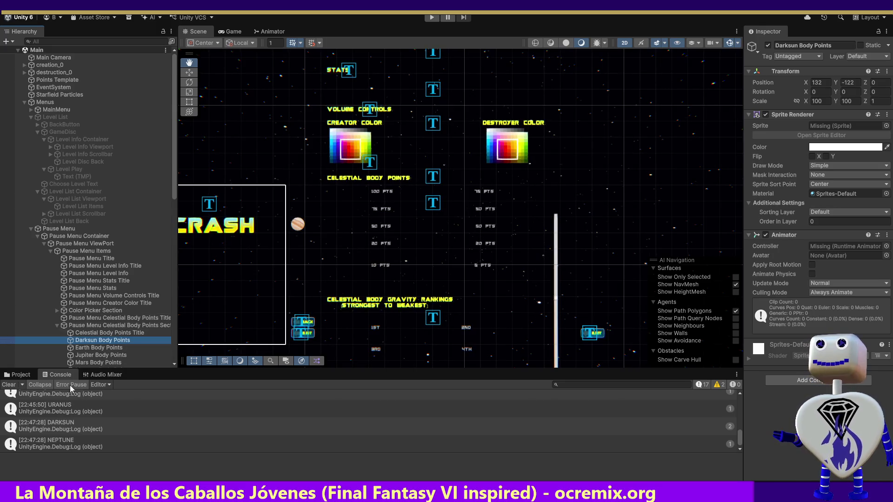
Assign the Darksun image from the Images folder as Darksun Body Points' sprite.
click(19, 374)
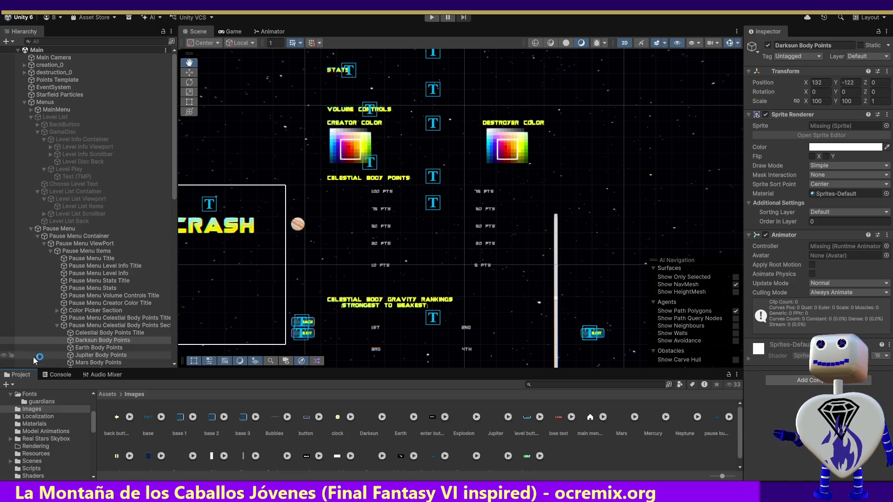
click(370, 421)
mouse_move(372, 424)
mouse_down()
mouse_move(852, 133)
mouse_move(845, 137)
mouse_up()
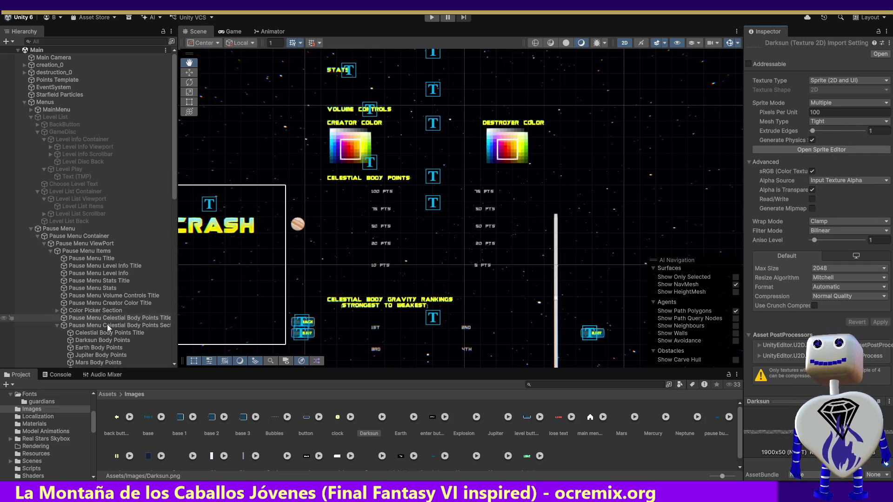
click(103, 341)
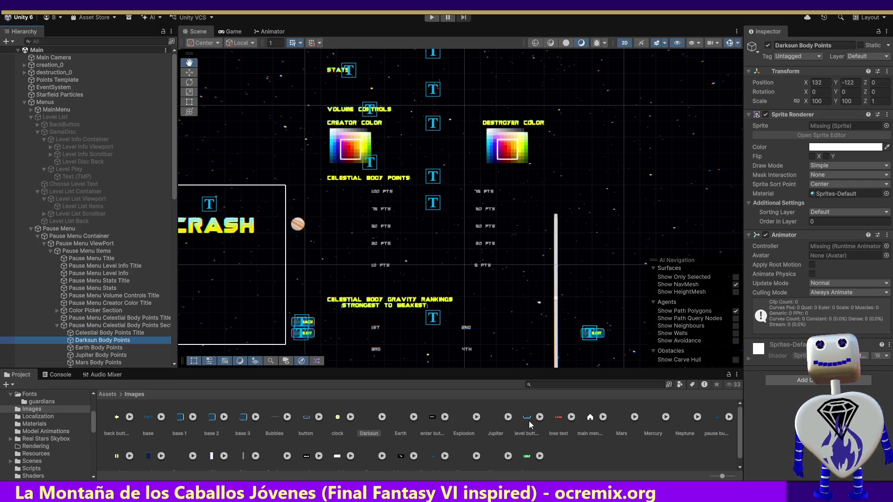
click(369, 422)
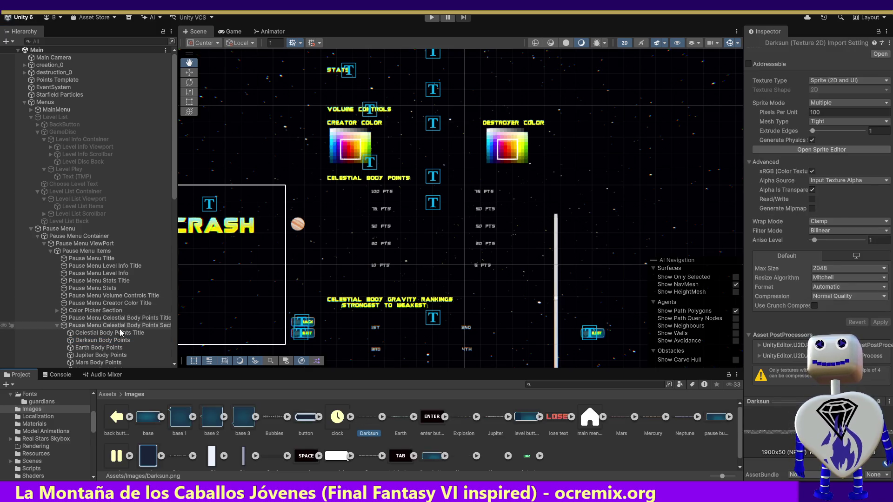
click(114, 339)
mouse_move(363, 418)
mouse_down()
mouse_move(779, 168)
mouse_move(827, 129)
mouse_up()
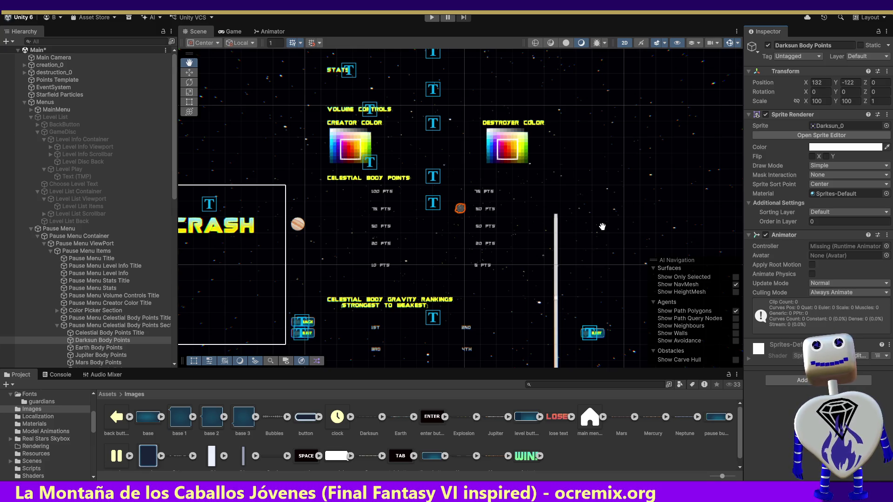
Give Earth Body Points the Earth sprite and select Jupiter Body Points.
click(98, 348)
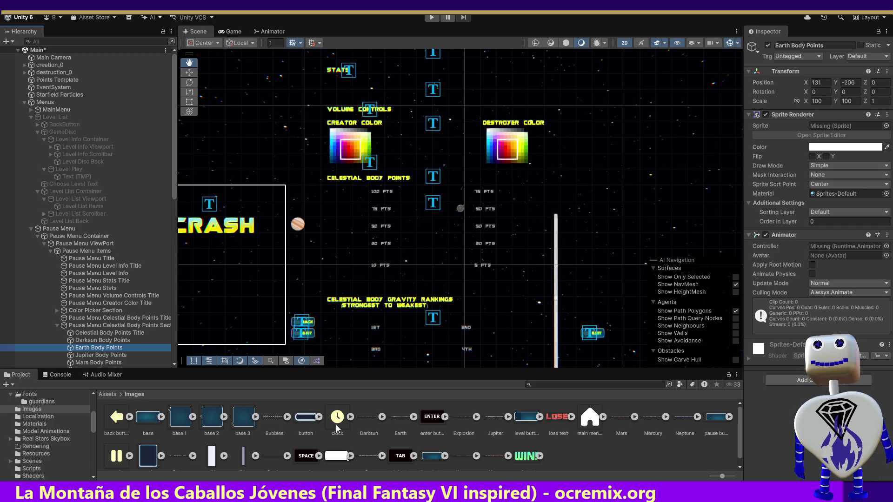
mouse_move(401, 418)
mouse_down()
mouse_move(568, 359)
mouse_move(779, 167)
mouse_move(835, 132)
mouse_move(826, 133)
mouse_up()
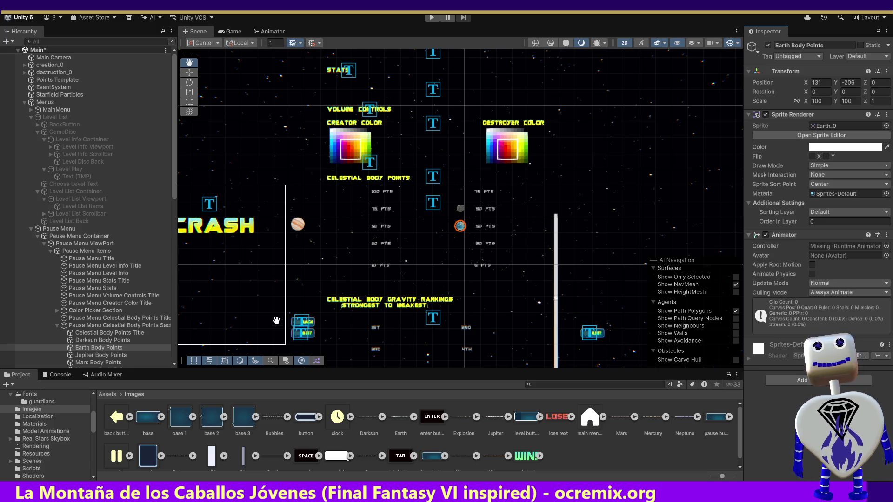
click(106, 356)
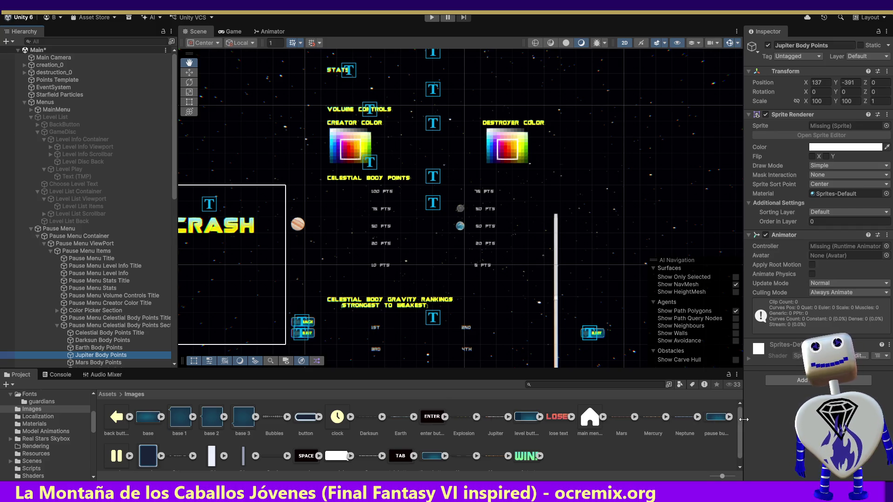
scroll(738, 423, down, 1)
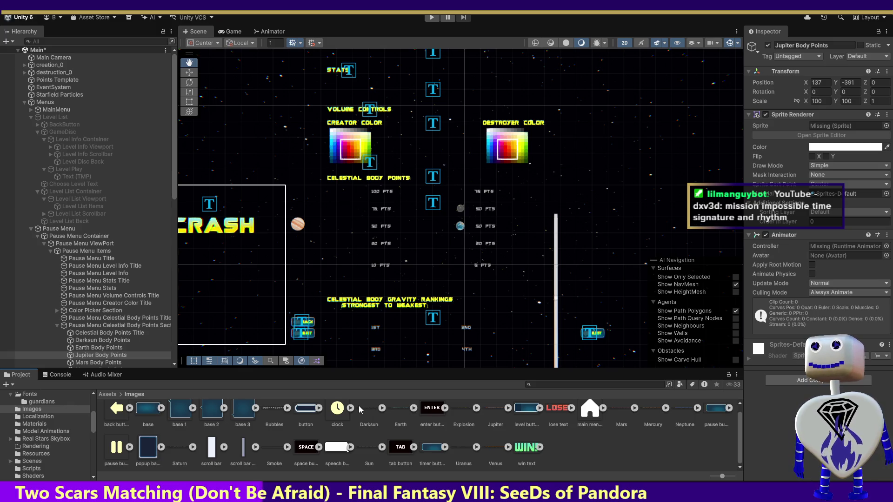
Drag the Jupiter image onto Jupiter Body Points' Sprite field, setting it to Jupiter_0.
mouse_move(495, 408)
mouse_down()
mouse_move(856, 131)
mouse_move(838, 126)
mouse_up()
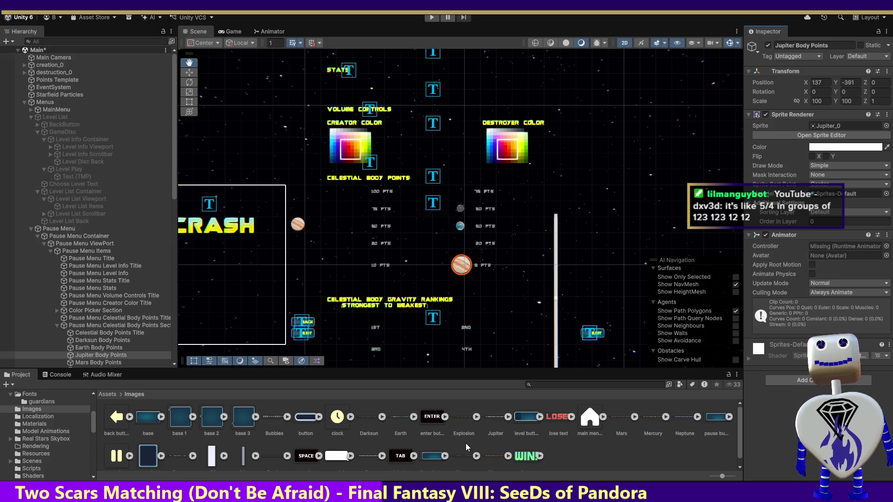
Drag the Mars, Mercury and Saturn_0 images into each matching Body Points object's Sprite field.
click(105, 363)
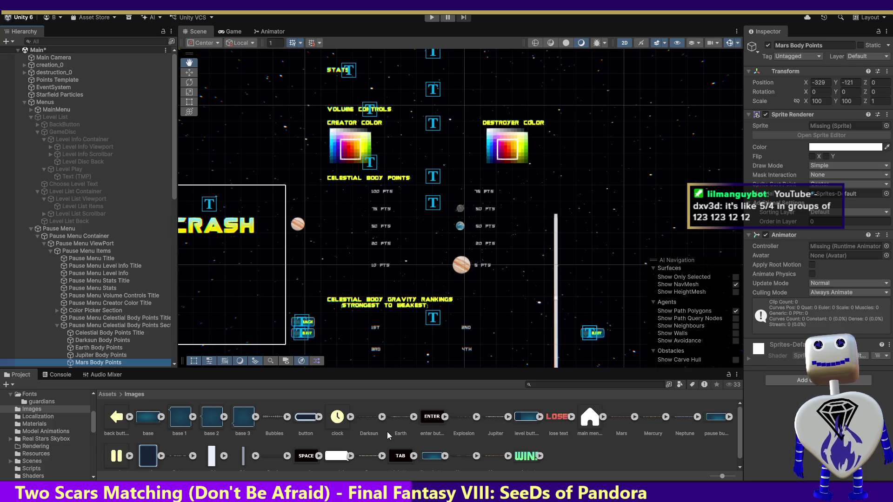
mouse_move(619, 416)
mouse_down()
mouse_move(805, 232)
mouse_move(847, 127)
mouse_up()
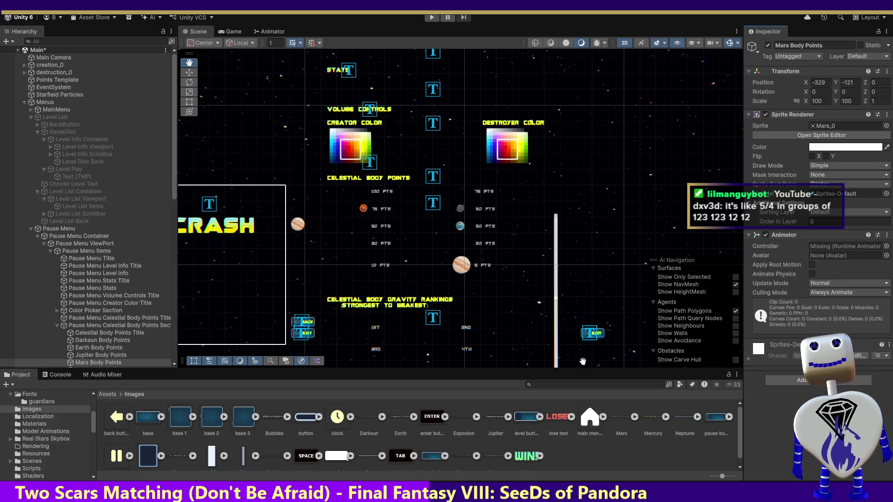
drag(174, 182, 174, 224)
click(95, 280)
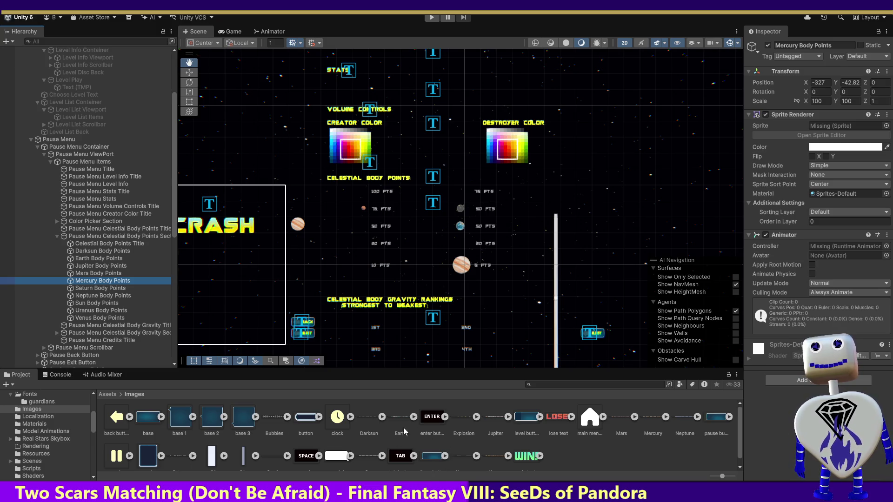
mouse_move(649, 418)
mouse_down()
mouse_move(734, 339)
mouse_move(829, 129)
mouse_up()
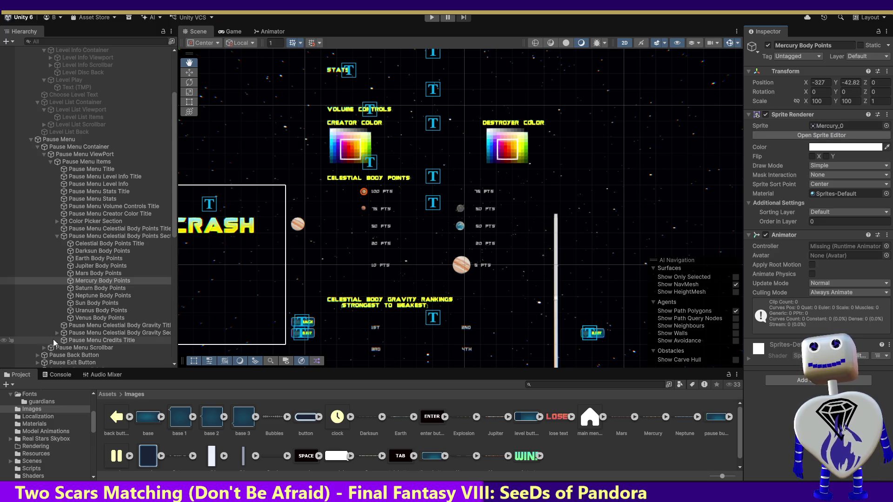
click(95, 289)
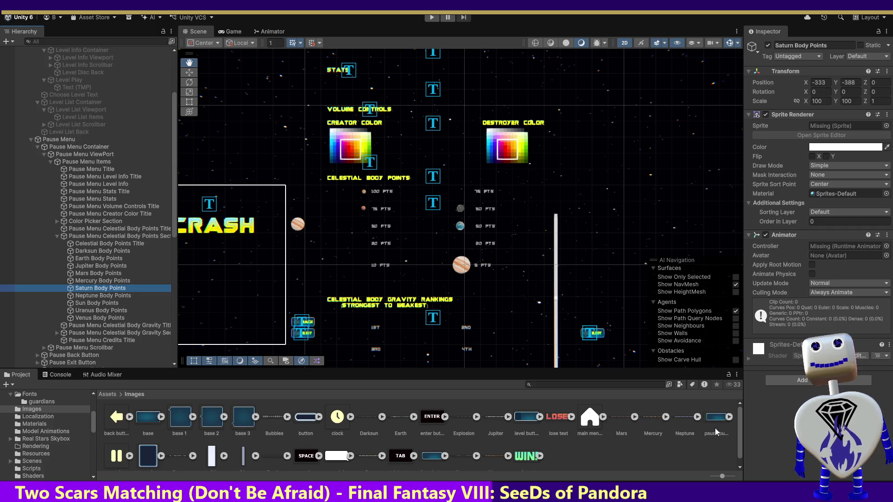
drag(740, 428, 736, 440)
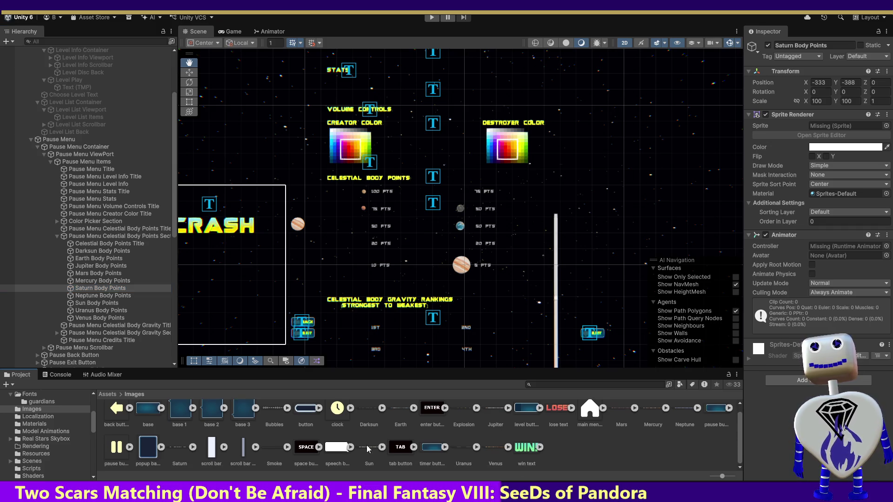
mouse_move(179, 450)
mouse_down()
mouse_move(535, 242)
mouse_move(842, 126)
mouse_up()
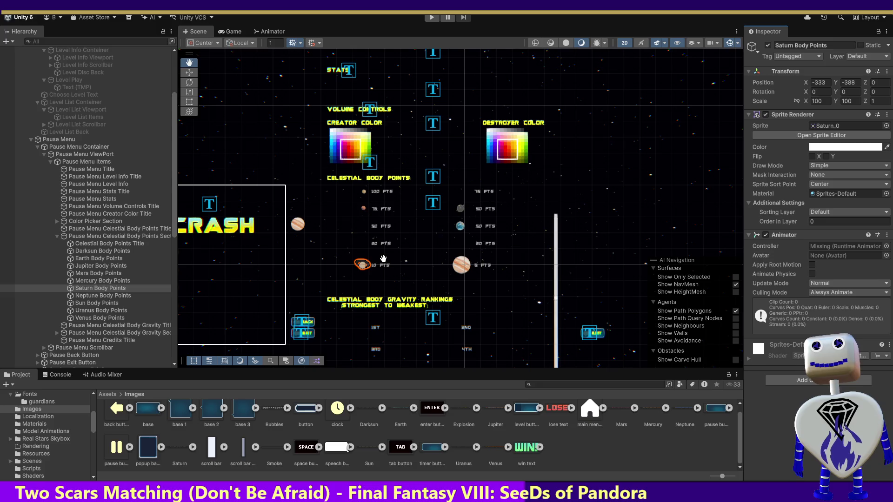
double_click(93, 290)
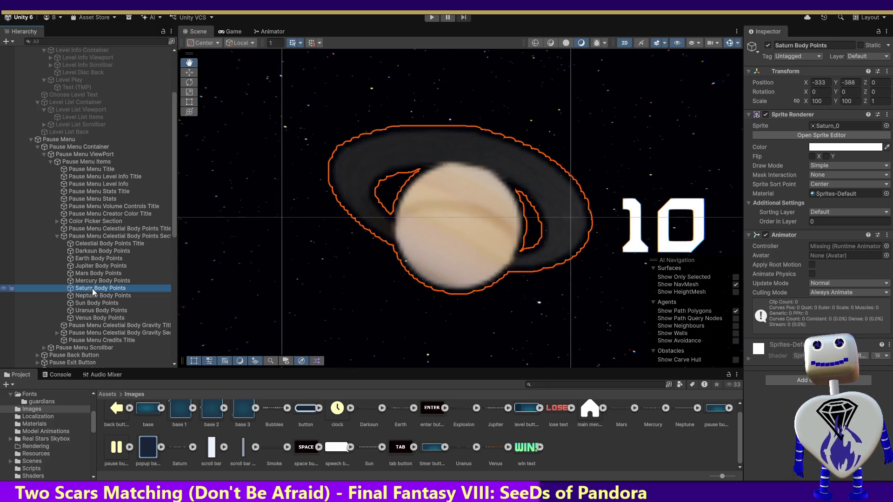
double_click(96, 282)
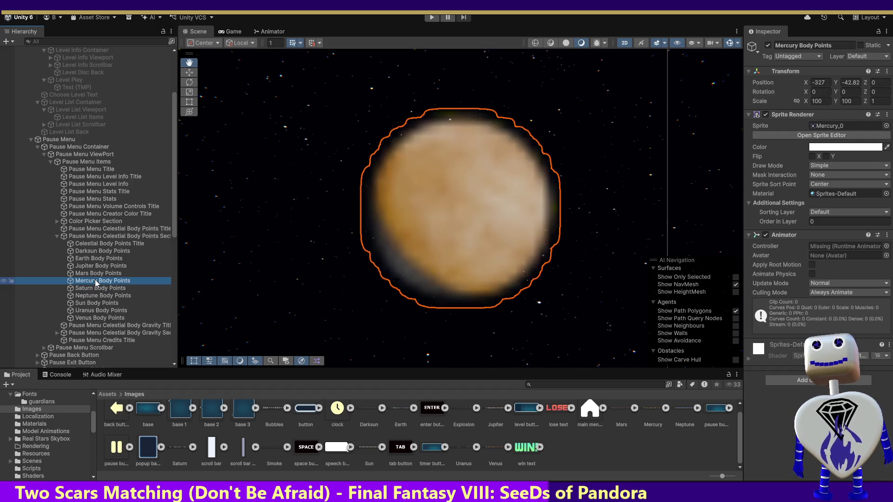
double_click(97, 282)
double_click(96, 290)
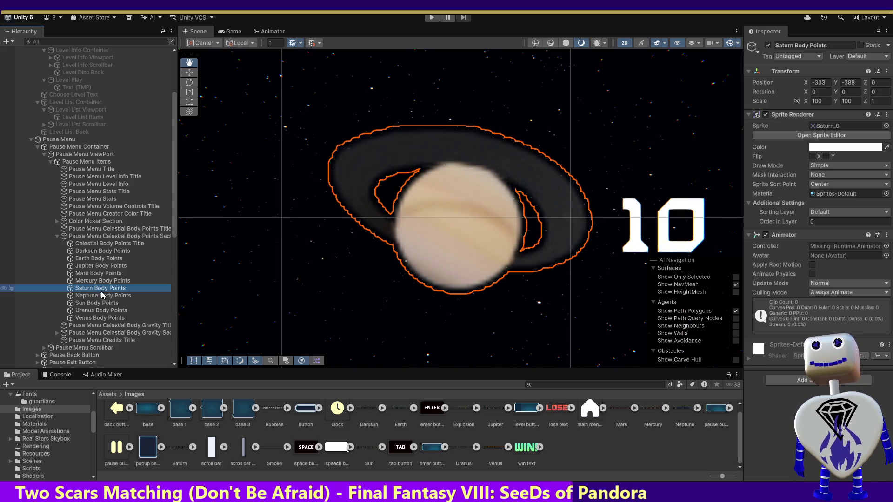
double_click(99, 295)
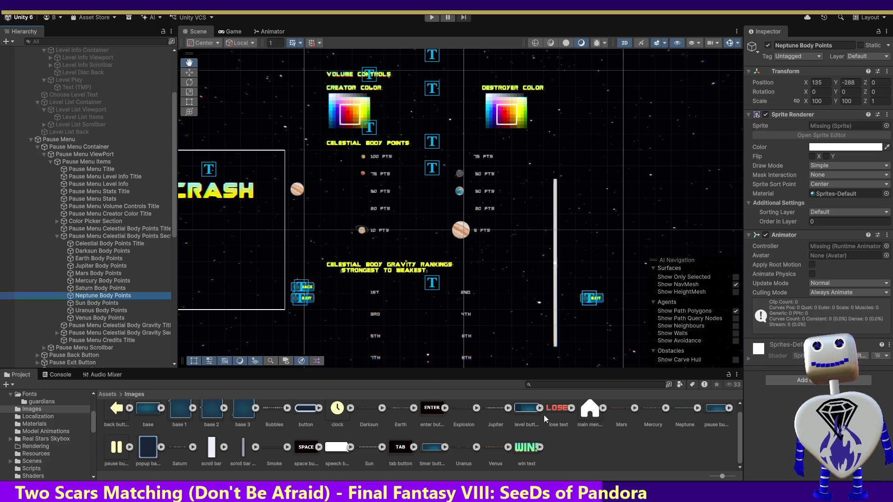
Put the Neptune, Sun, Uranus_0 and Venus_0 images into their Body Points Sprite fields.
mouse_move(685, 409)
mouse_down()
mouse_move(722, 368)
mouse_move(833, 126)
mouse_up()
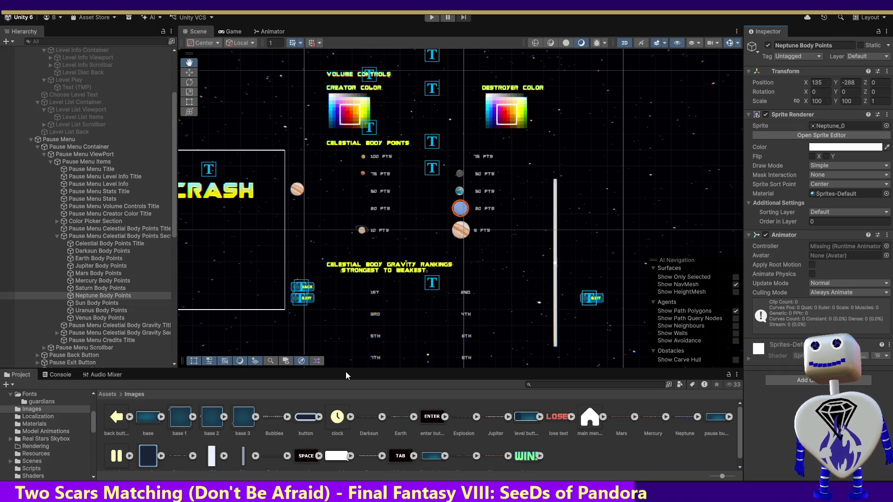
click(104, 303)
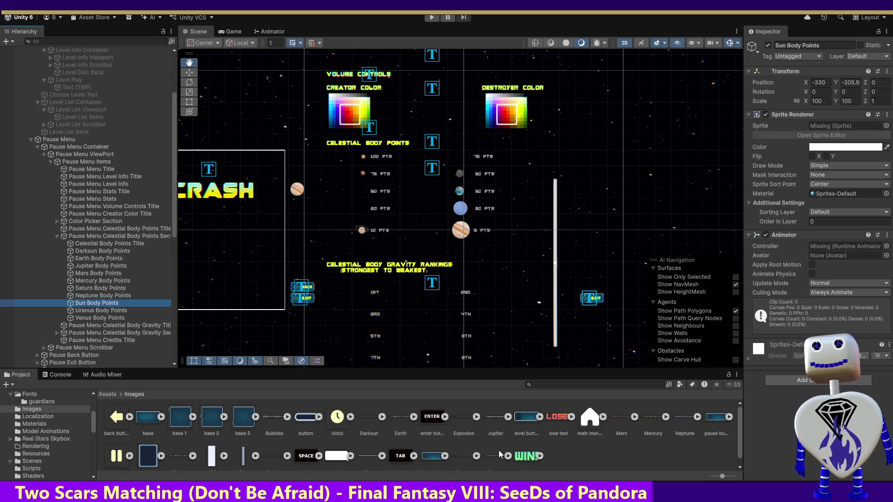
drag(738, 428, 738, 449)
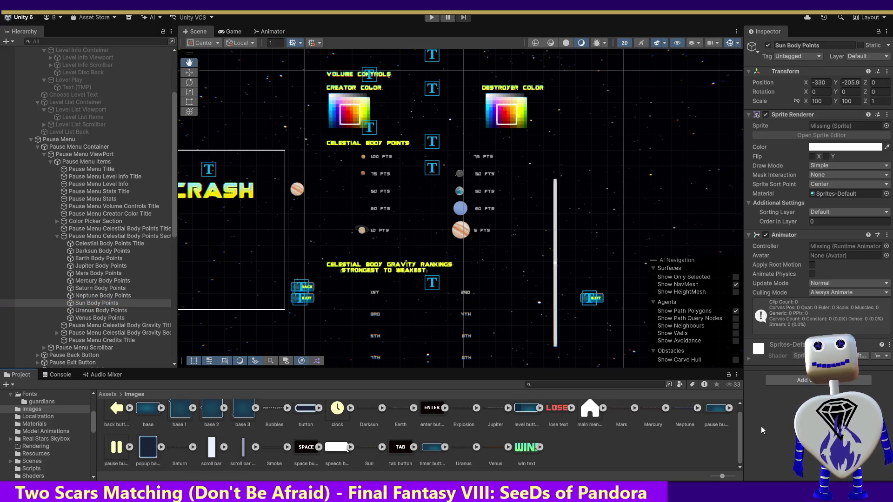
drag(364, 448, 838, 126)
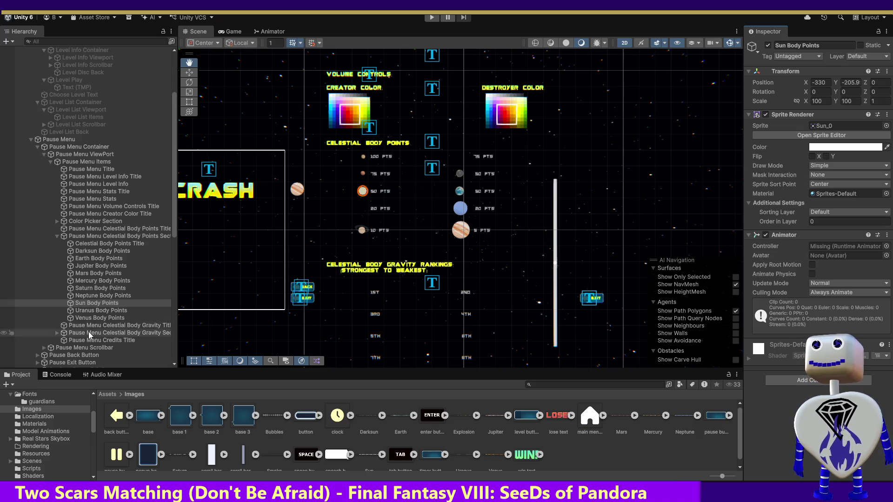
click(101, 310)
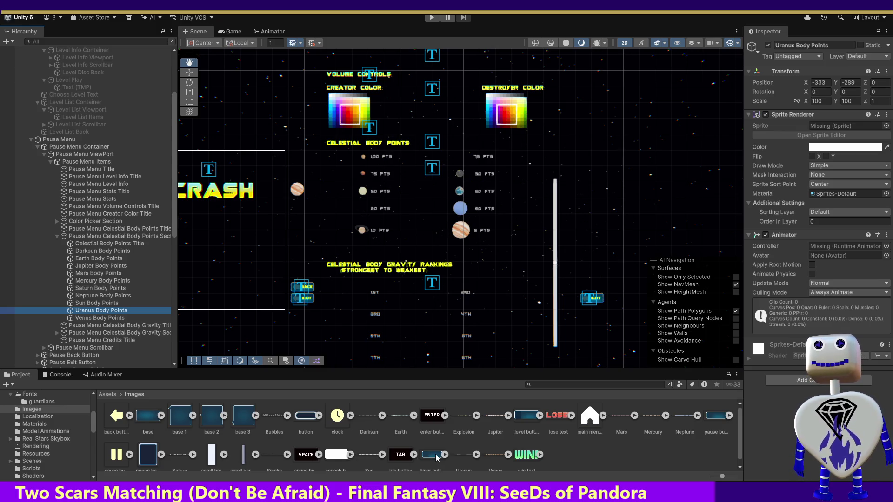
mouse_move(332, 458)
mouse_down()
mouse_move(559, 280)
mouse_move(823, 115)
mouse_move(847, 125)
mouse_up()
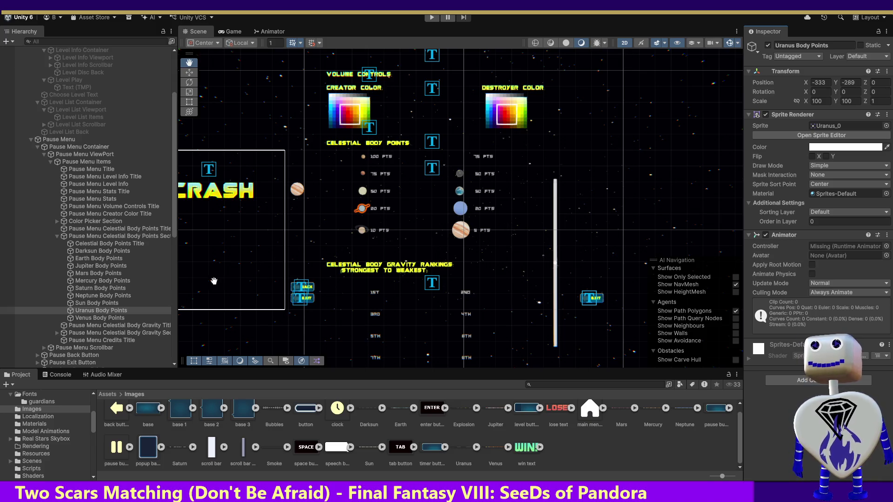
click(112, 318)
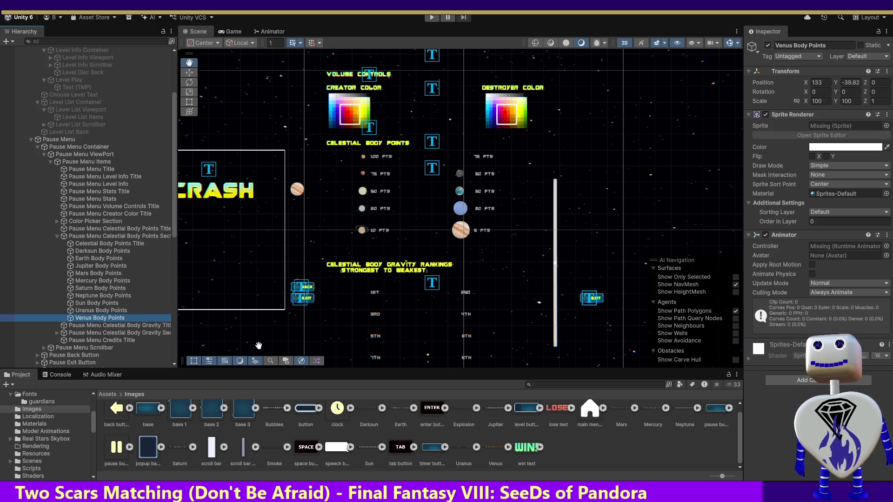
mouse_move(491, 454)
mouse_down()
mouse_move(651, 326)
mouse_move(842, 140)
mouse_move(842, 126)
mouse_up()
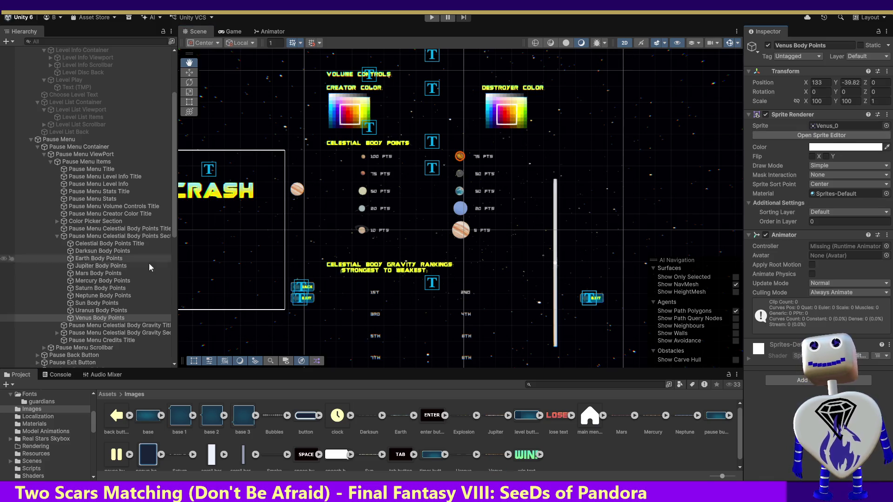
click(91, 274)
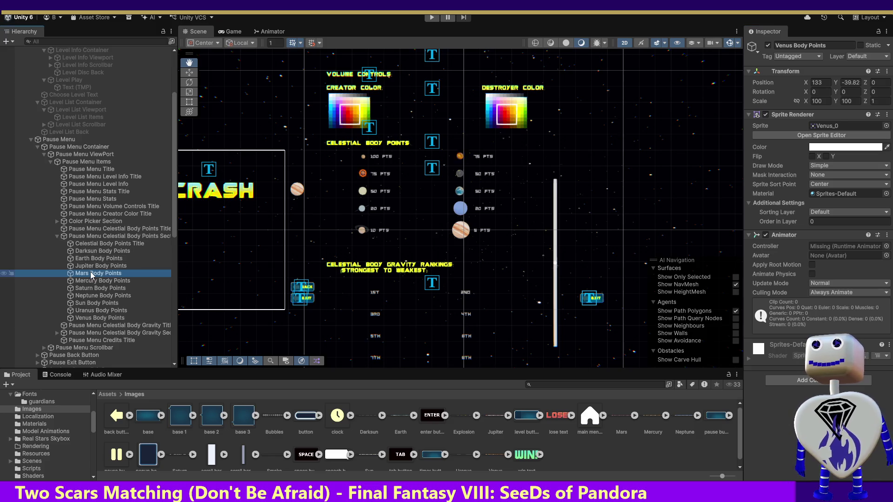
double_click(91, 274)
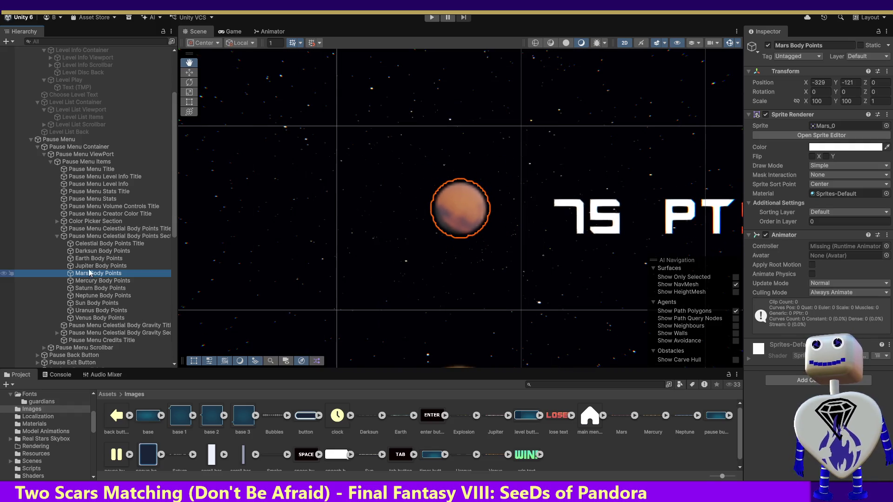
double_click(88, 245)
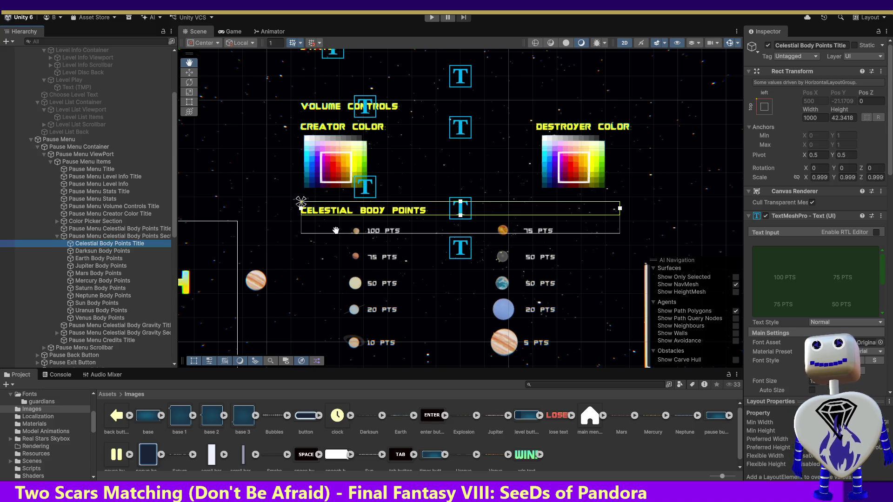
click(105, 251)
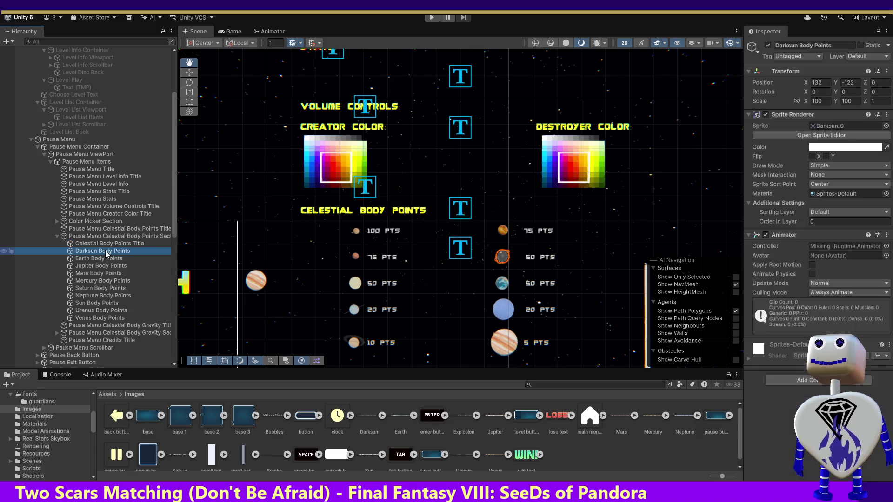
click(104, 257)
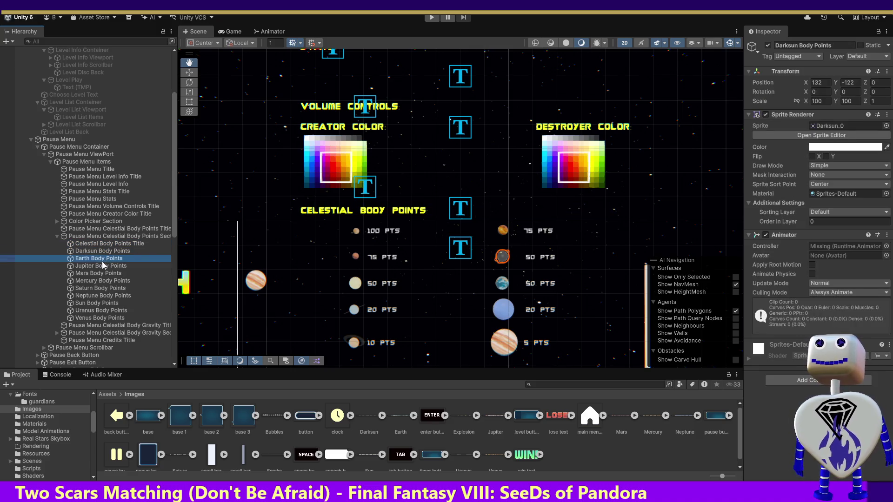
click(101, 254)
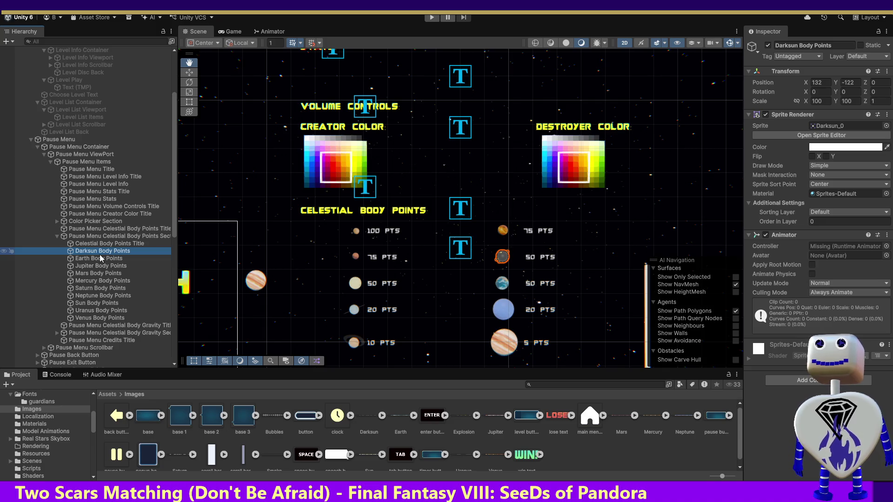
key(Up)
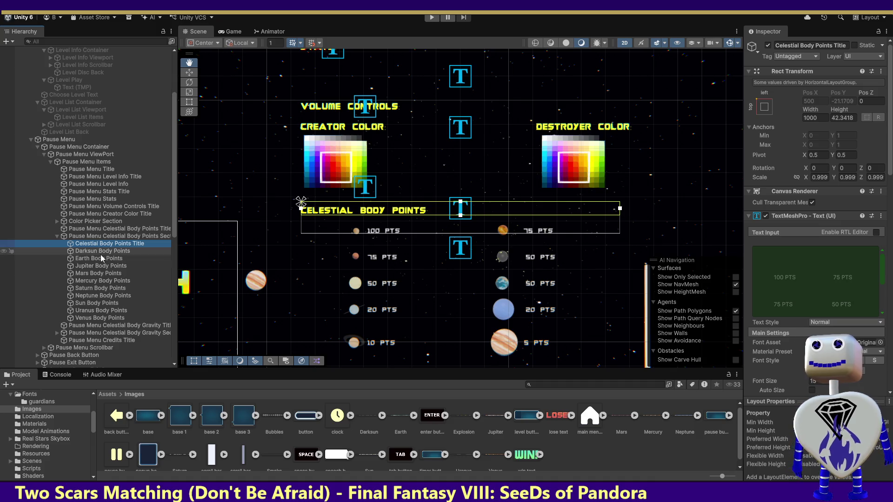
click(100, 252)
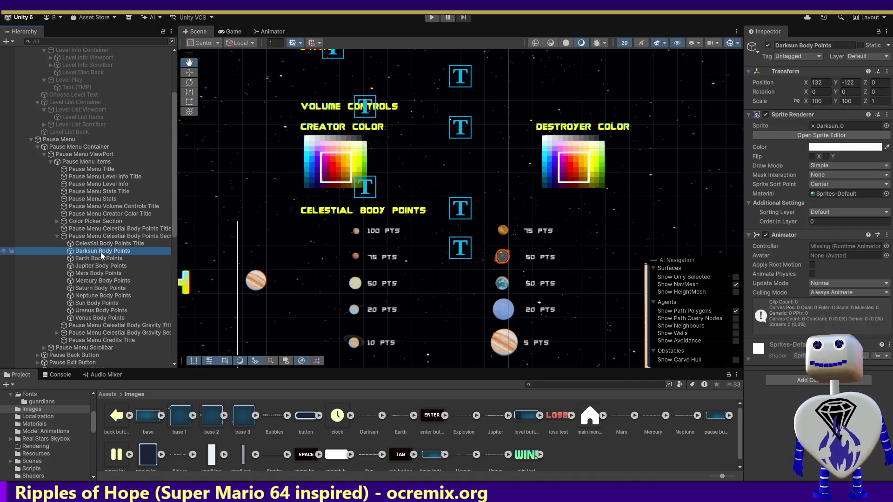
click(101, 258)
click(100, 267)
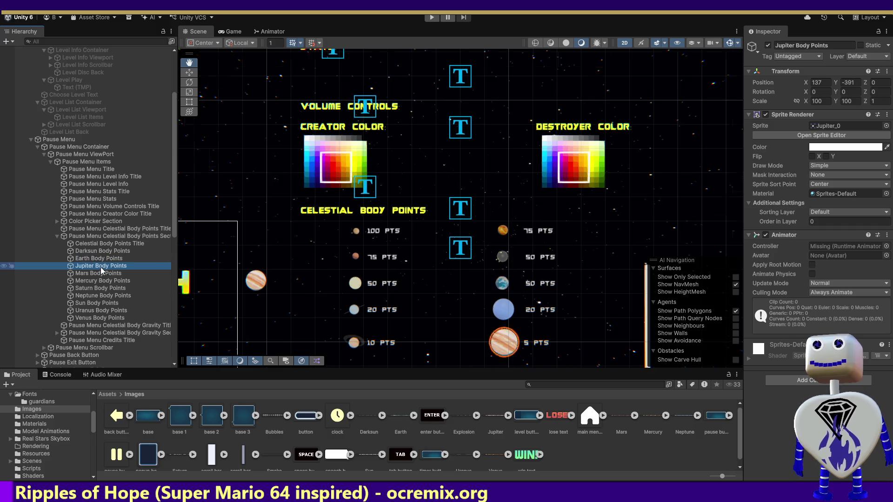
double_click(101, 267)
click(100, 272)
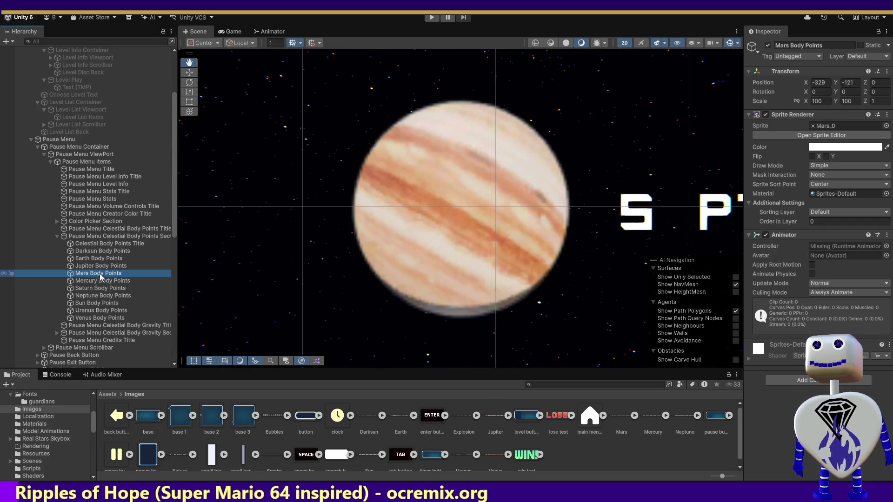
click(98, 281)
double_click(99, 281)
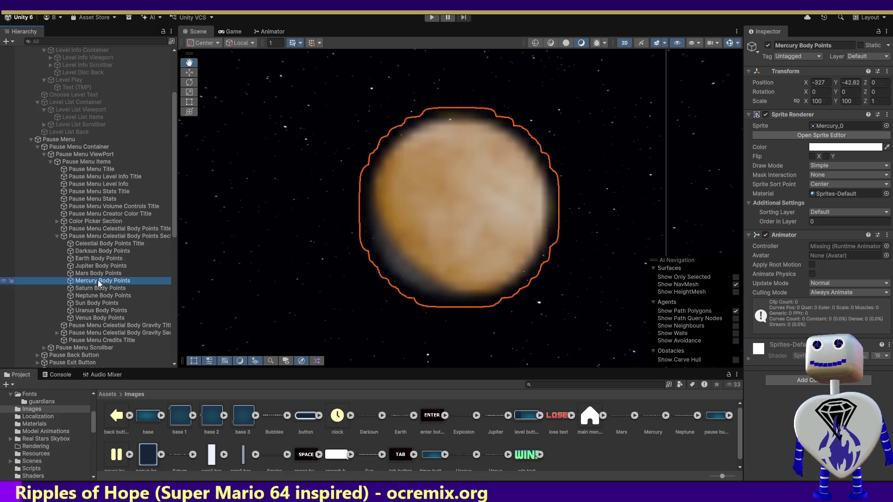
click(104, 237)
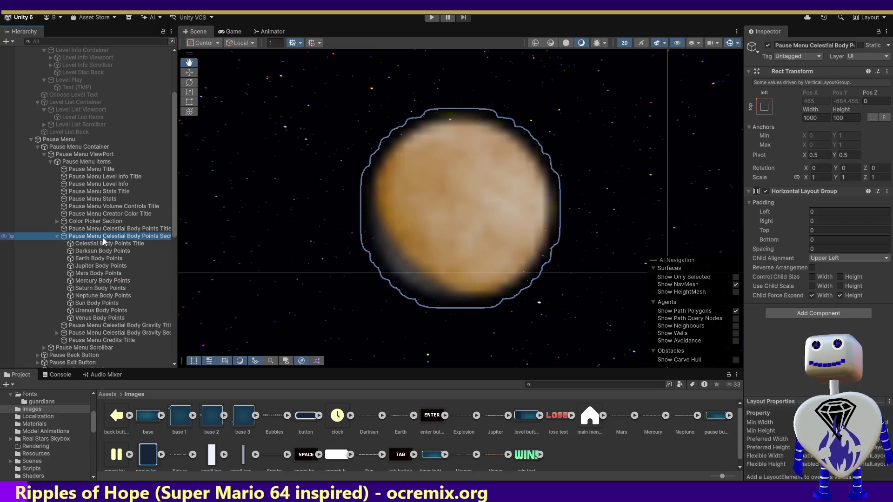
double_click(105, 237)
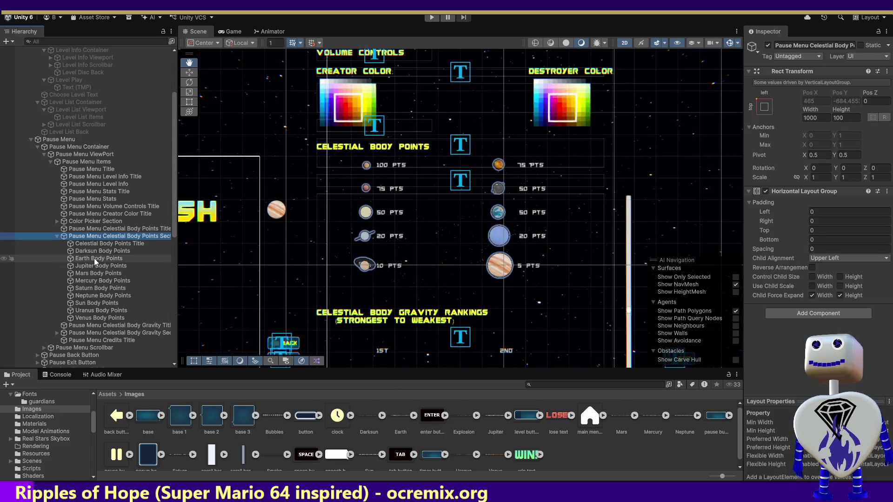
click(94, 259)
click(95, 266)
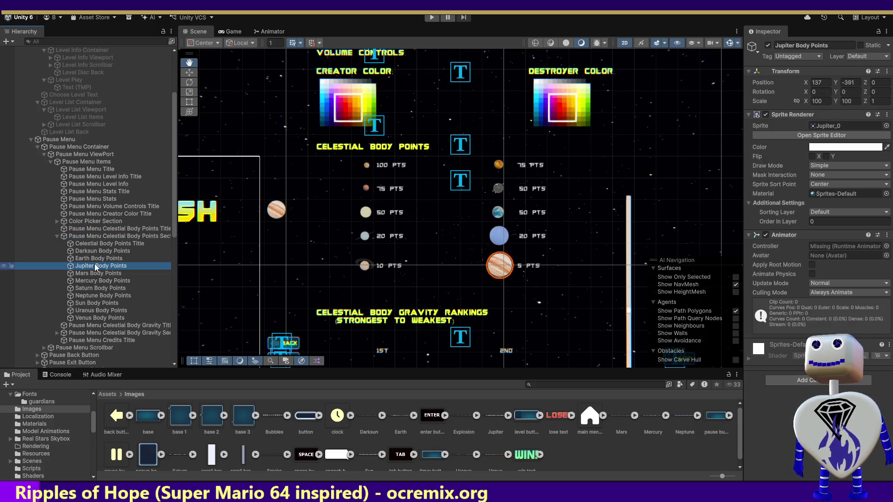
click(96, 274)
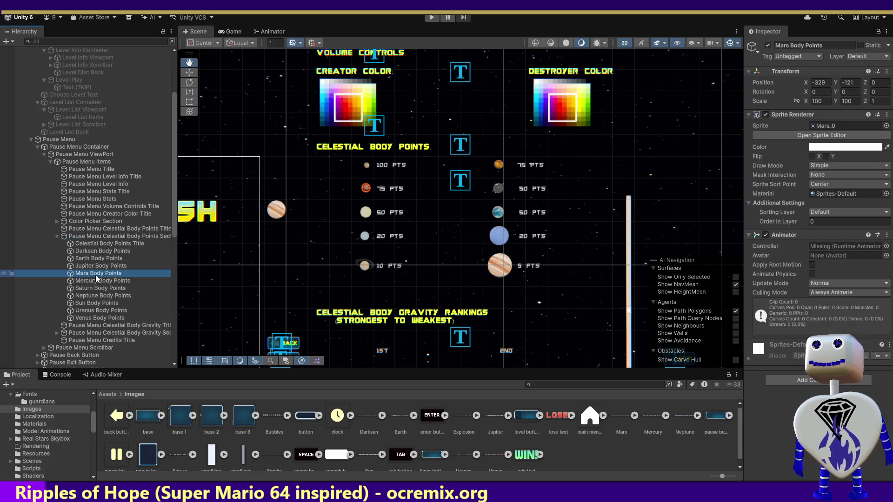
shift+click(99, 282)
shift+click(100, 287)
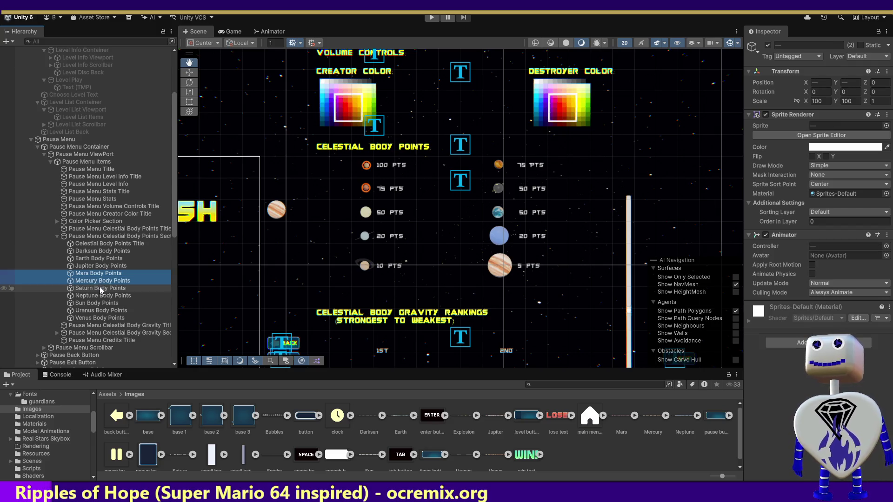
Select Mars, Mercury and Sun Body Points together and drag them left along X with the Move tool.
ctrl+click(100, 289)
key(f)
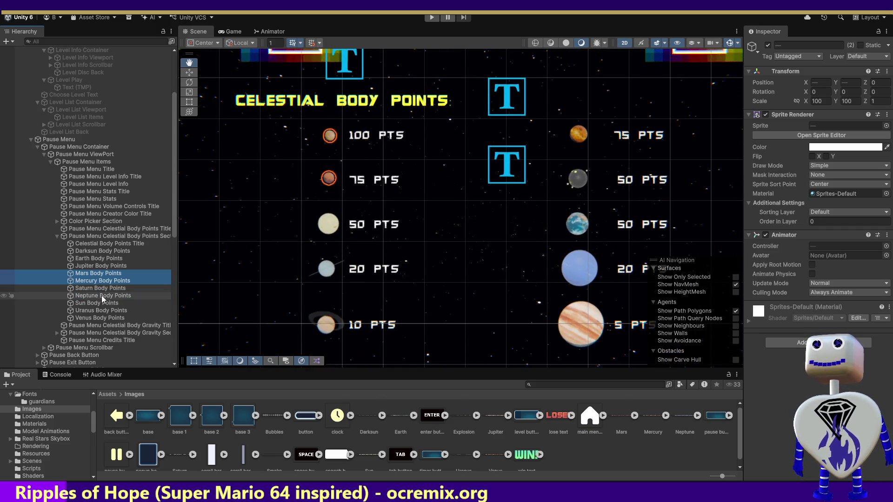
ctrl+click(101, 303)
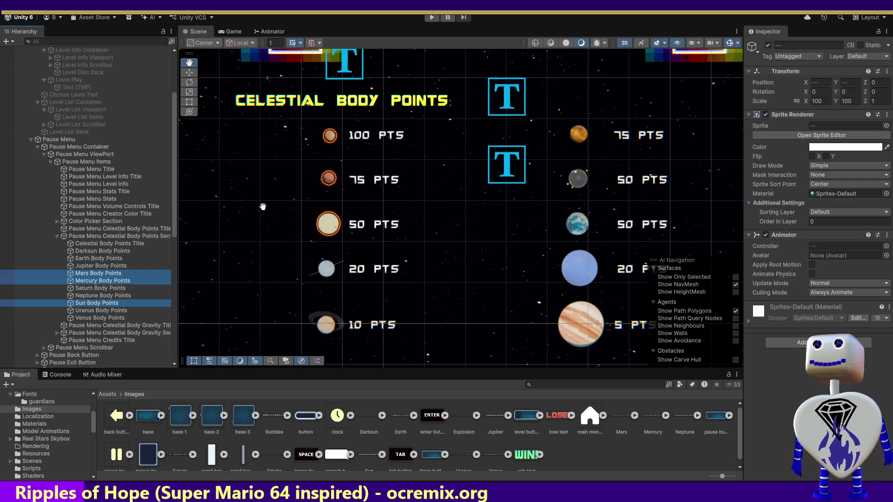
click(189, 73)
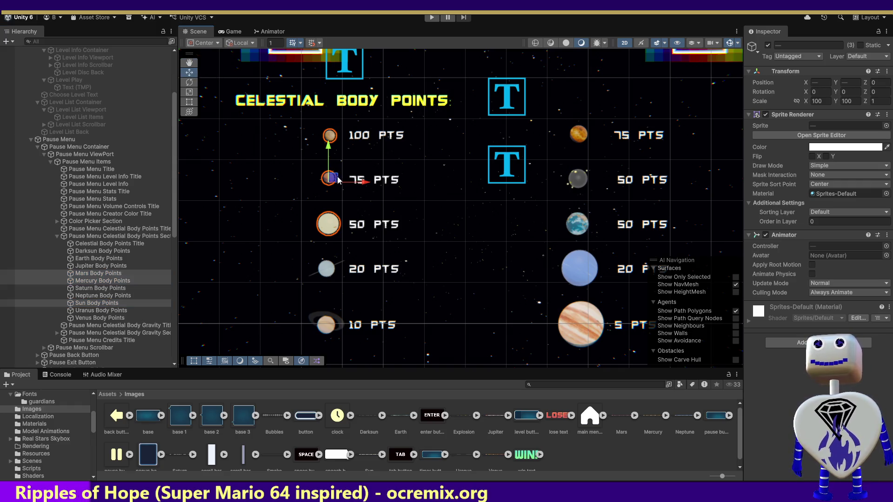
drag(364, 185, 360, 186)
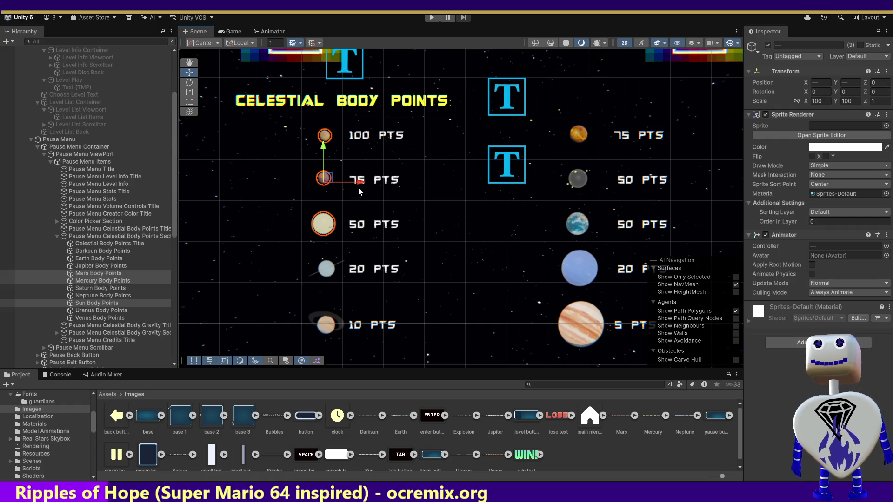
drag(360, 187, 353, 185)
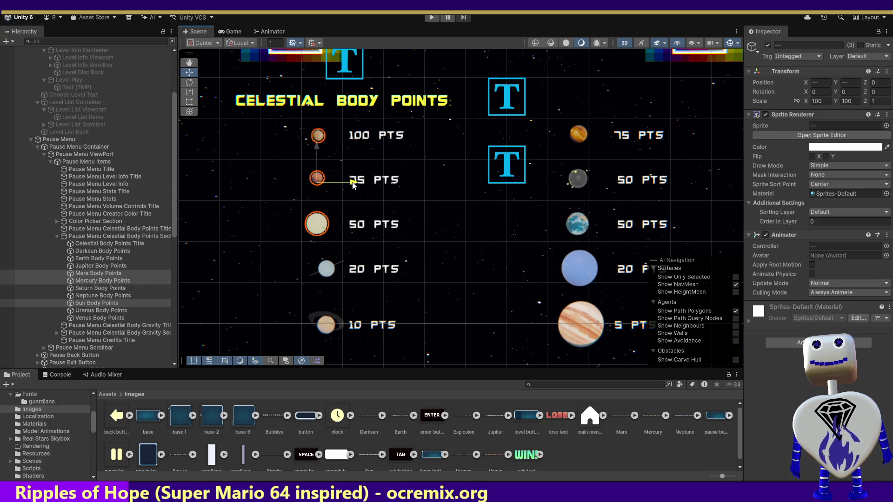
drag(353, 185, 344, 185)
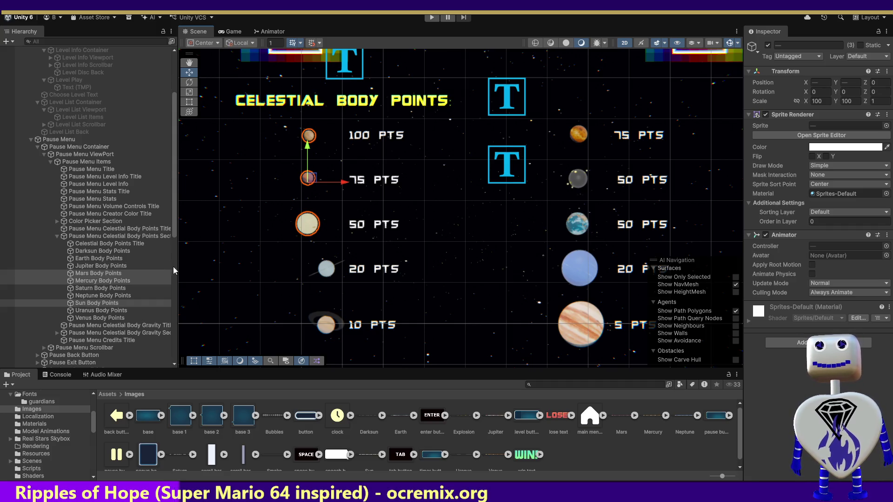
click(92, 311)
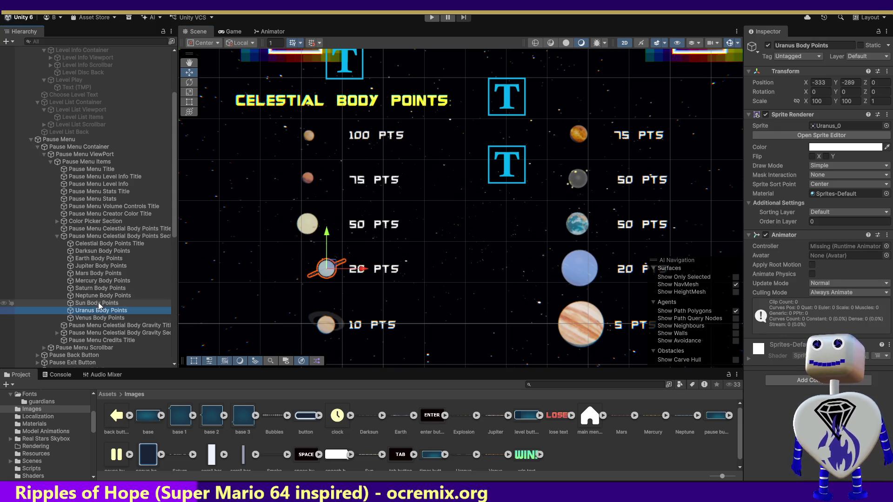
Move the Saturn and Uranus Body Points icons left along X to match the others.
ctrl+click(97, 317)
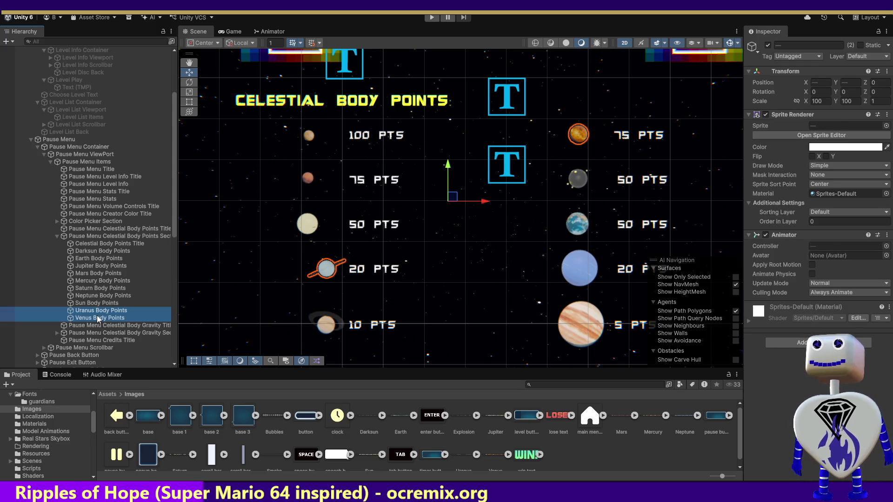
ctrl+click(97, 315)
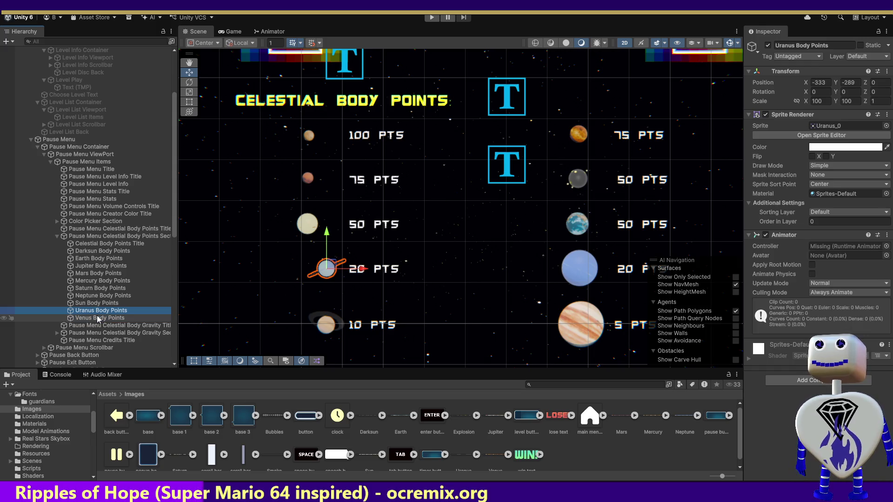
ctrl+click(97, 289)
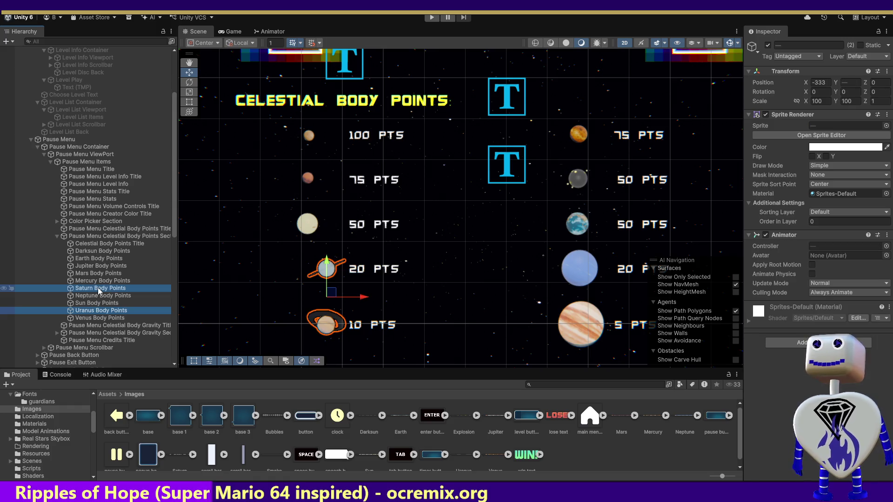
drag(361, 299, 343, 296)
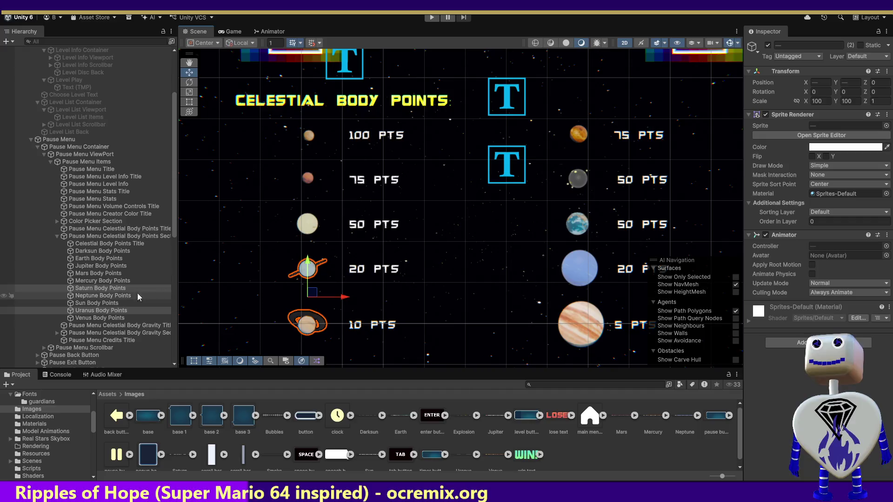
Nudge all five left-column icons slightly right together, then pan to the gravity rankings.
ctrl+click(82, 304)
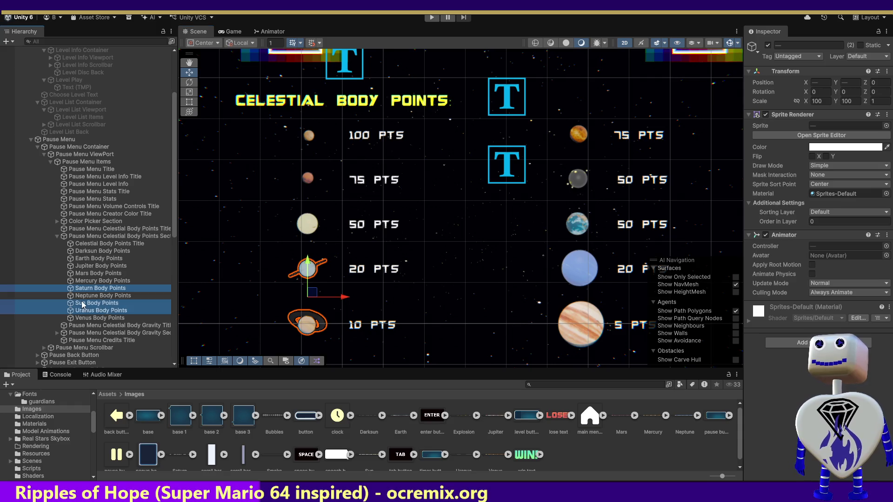
ctrl+click(94, 273)
ctrl+click(95, 280)
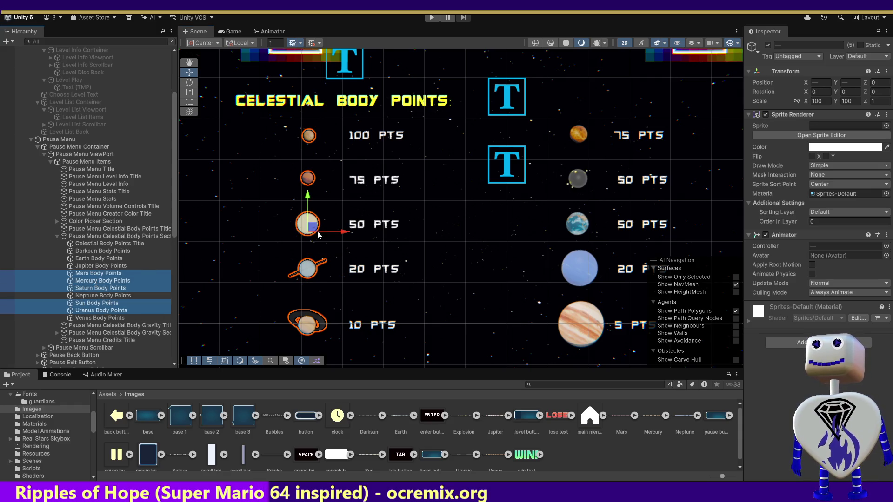
drag(343, 233, 340, 235)
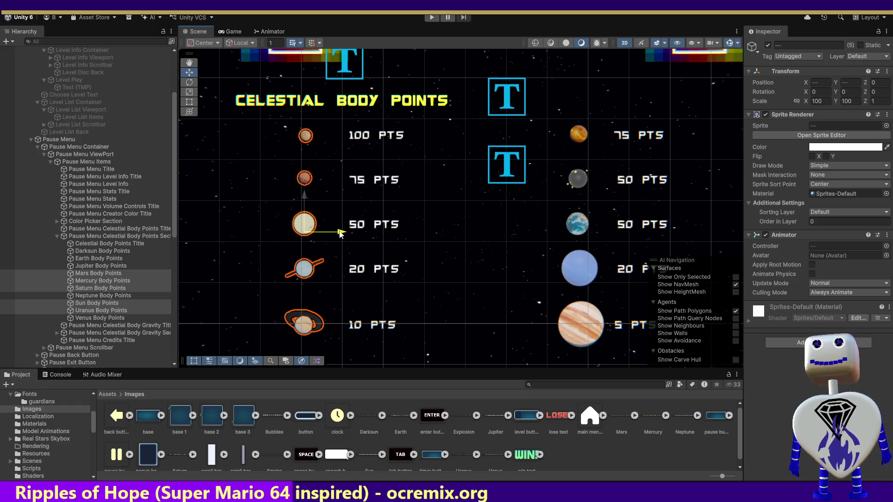
drag(340, 234, 340, 233)
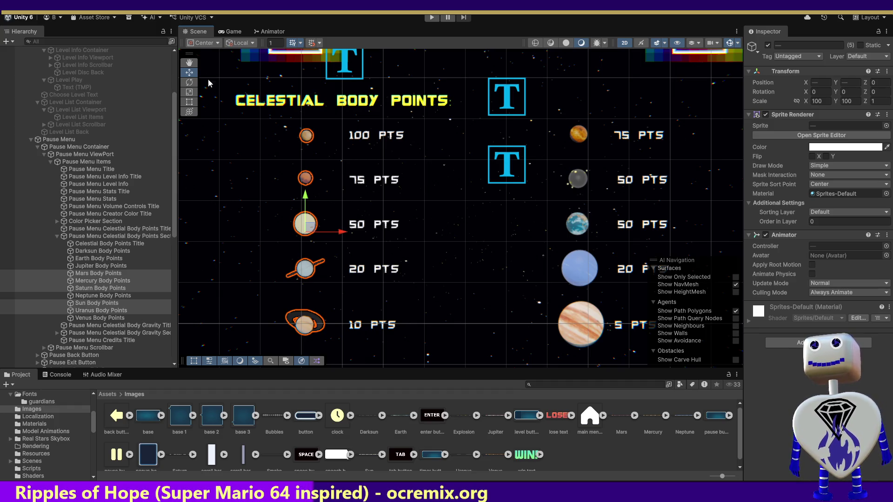
key(q)
drag(394, 246, 391, 105)
drag(452, 219, 398, 84)
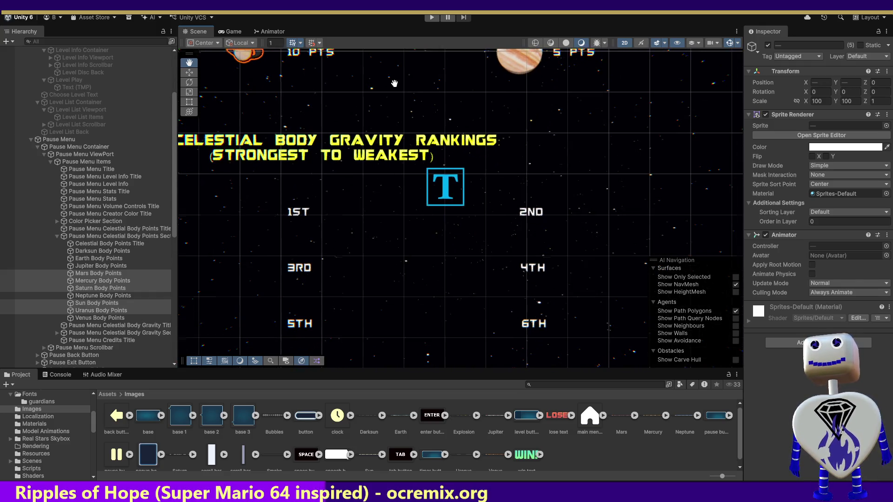
Expand Celestial Body Gravity and give the Darksun, Earth and Jupiter Gravity Stats their sprites.
drag(358, 229, 388, 176)
click(57, 237)
click(57, 250)
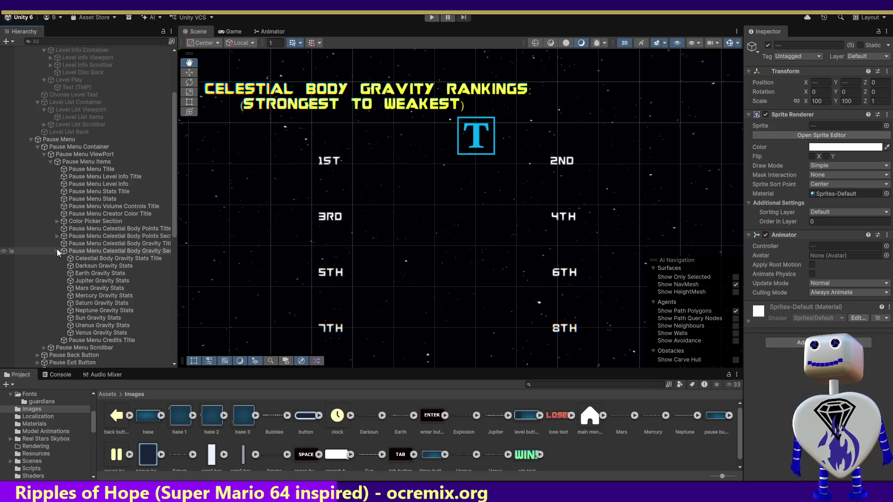
click(83, 264)
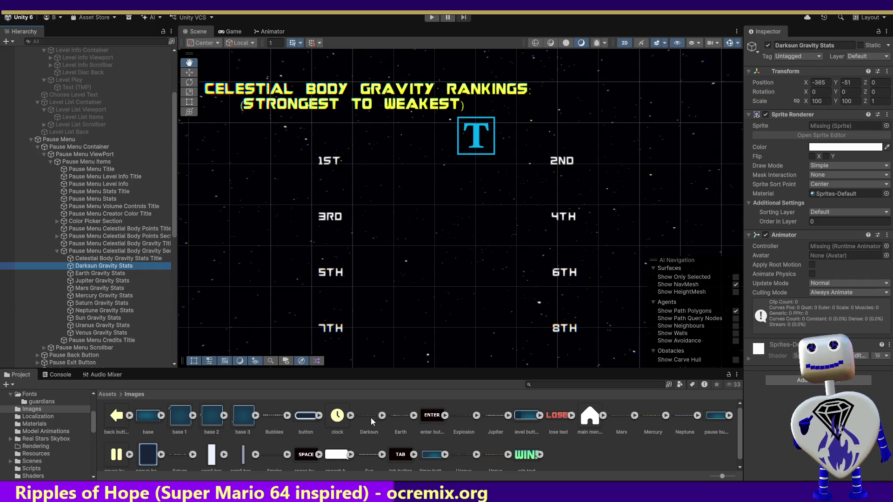
drag(368, 417, 842, 126)
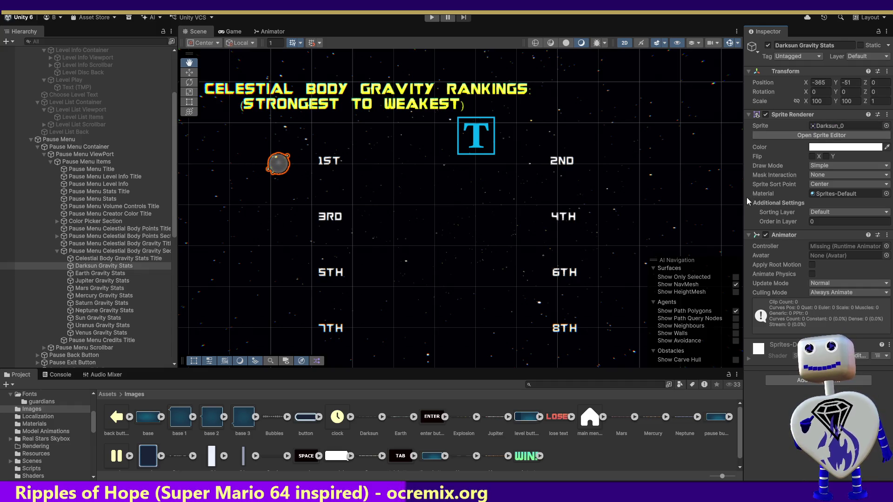
click(115, 273)
mouse_move(395, 420)
mouse_down()
mouse_move(856, 143)
mouse_move(849, 126)
mouse_up()
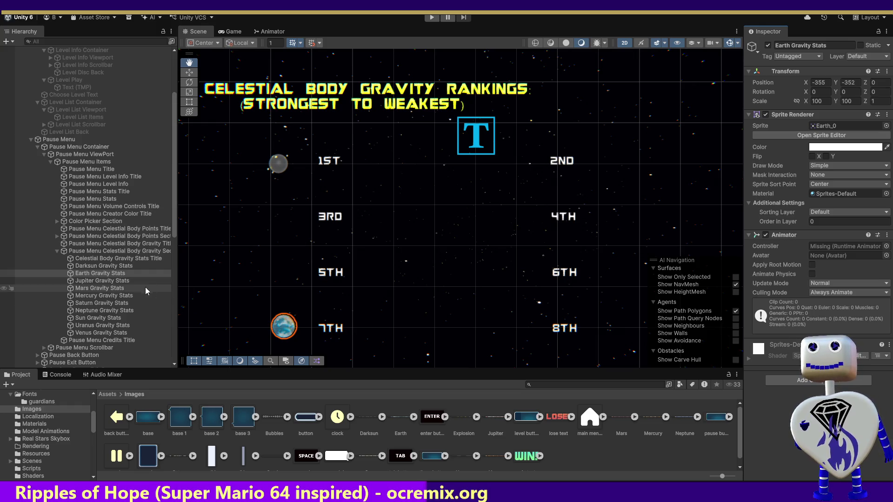
click(127, 281)
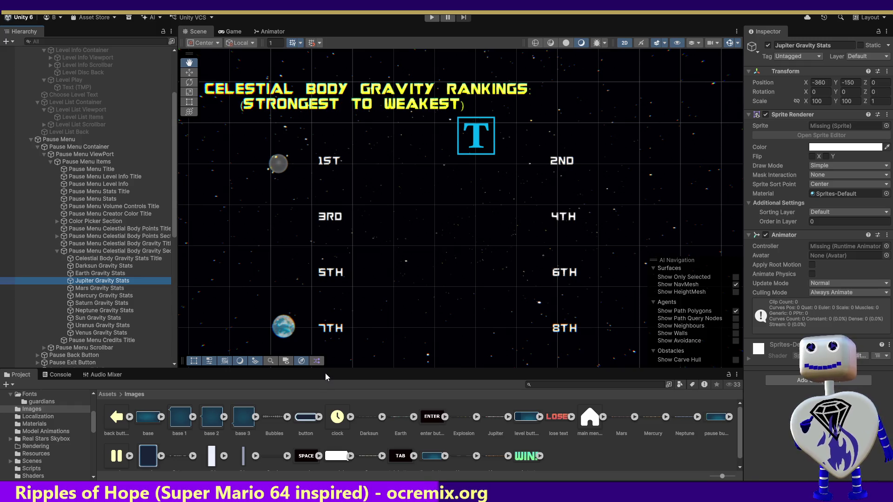
drag(496, 421, 829, 129)
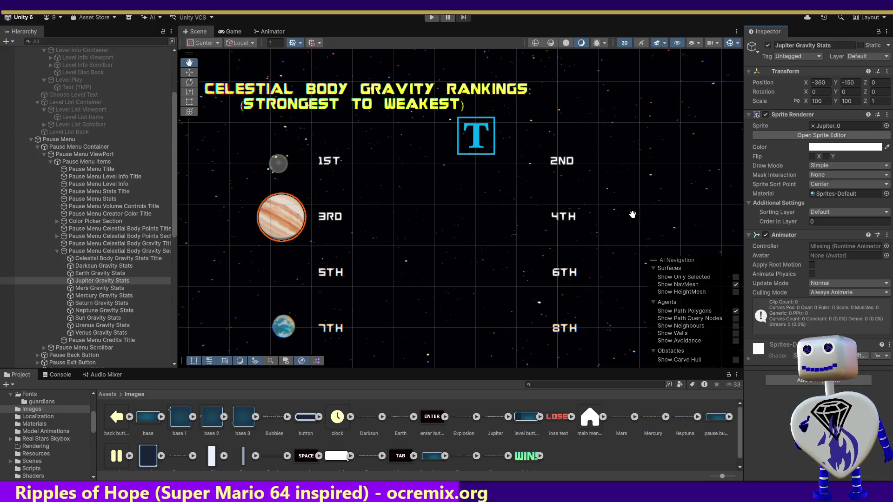
Assign the Mars, Mercury, Saturn and Neptune_0 sprites to their Gravity Stats entries.
click(78, 289)
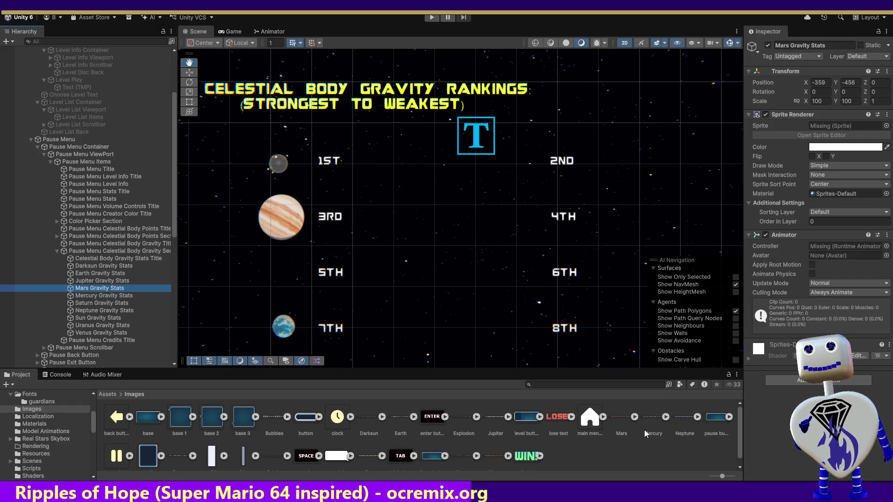
mouse_move(621, 419)
mouse_down()
mouse_move(841, 182)
mouse_move(847, 126)
mouse_up()
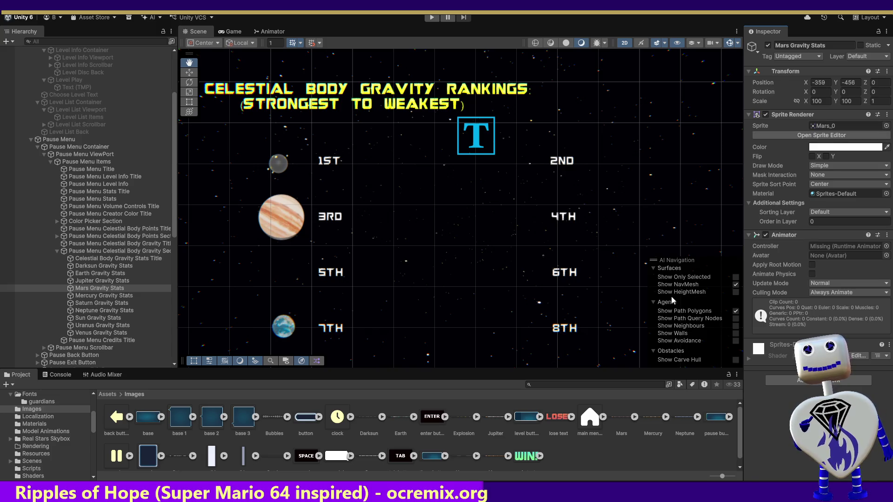
click(104, 295)
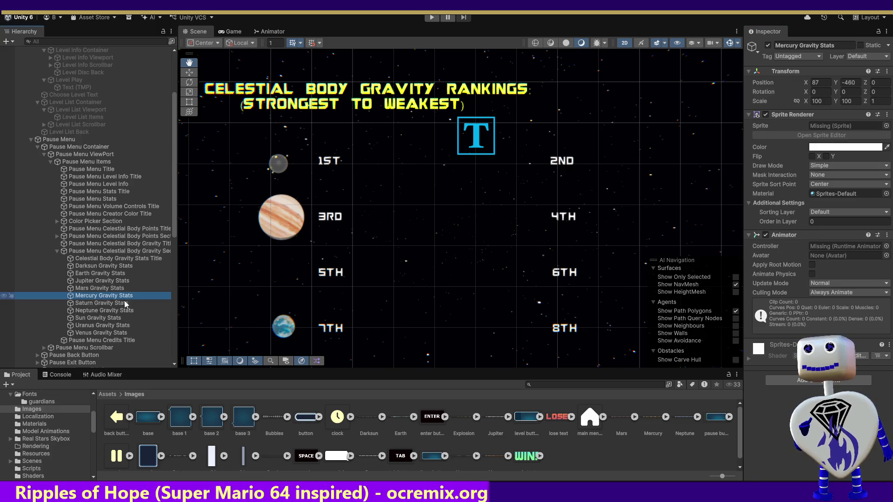
mouse_move(654, 417)
mouse_down()
mouse_move(837, 221)
mouse_move(838, 114)
mouse_move(847, 126)
mouse_up()
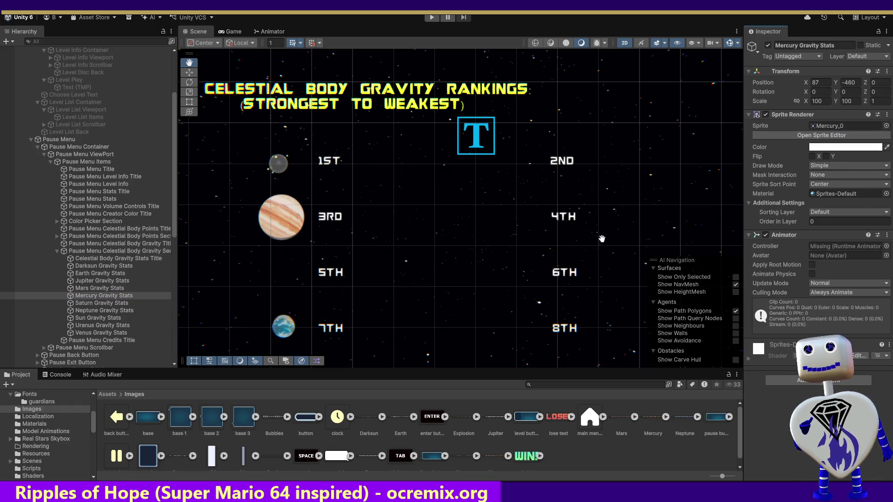
click(120, 303)
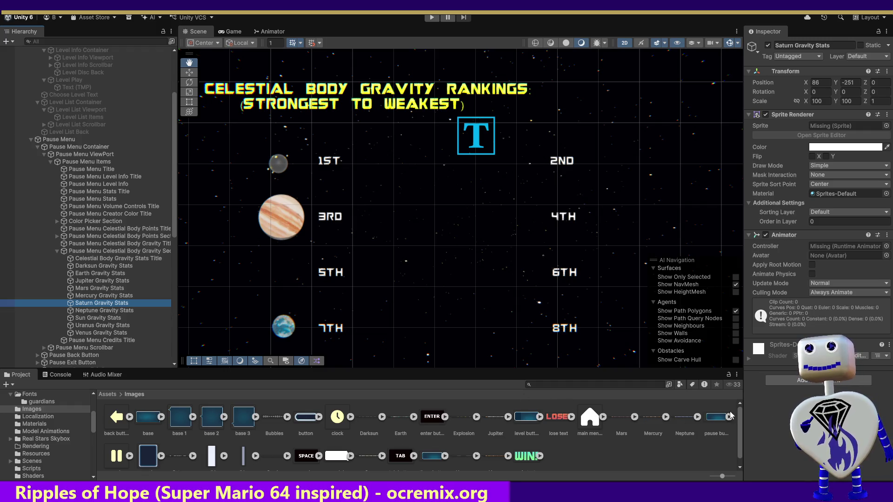
scroll(739, 418, down, 1)
mouse_move(180, 447)
mouse_down()
mouse_move(678, 355)
mouse_move(841, 124)
mouse_up()
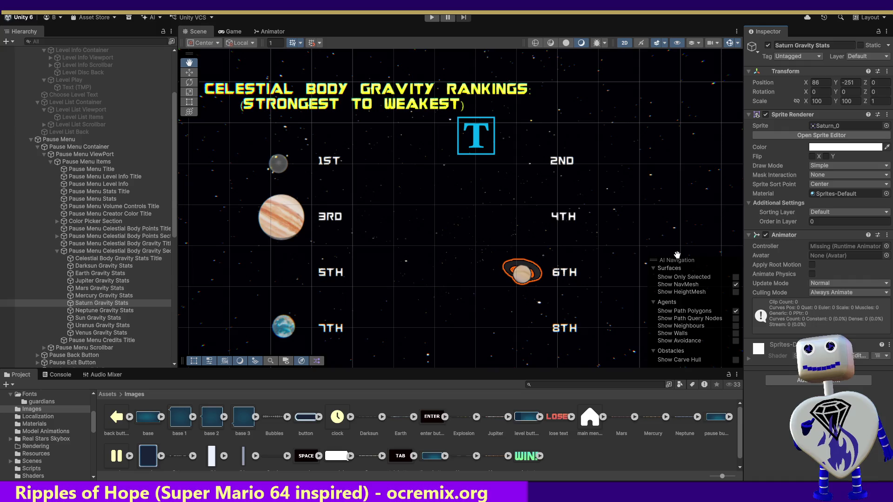
click(98, 311)
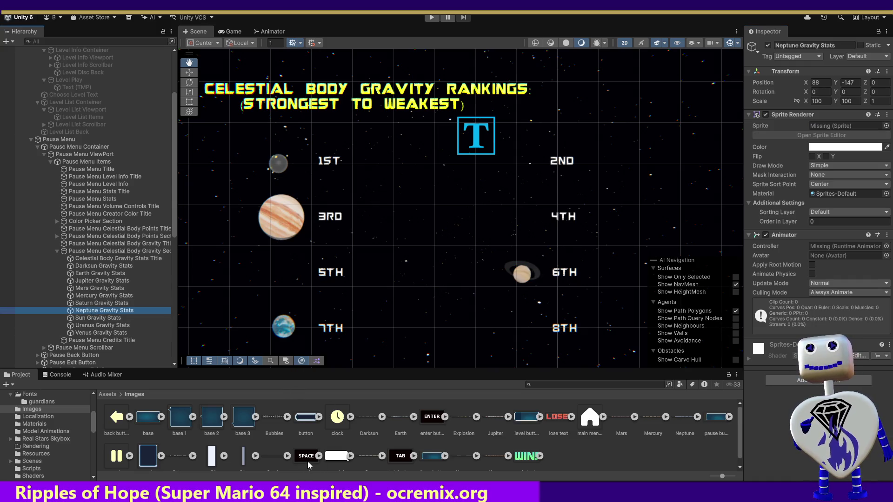
scroll(741, 435, down, 1)
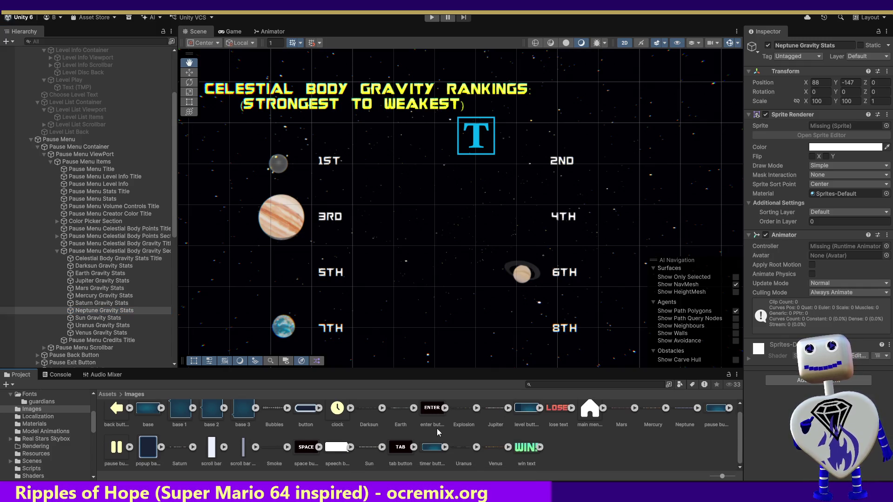
scroll(720, 417, up, 1)
drag(685, 417, 842, 125)
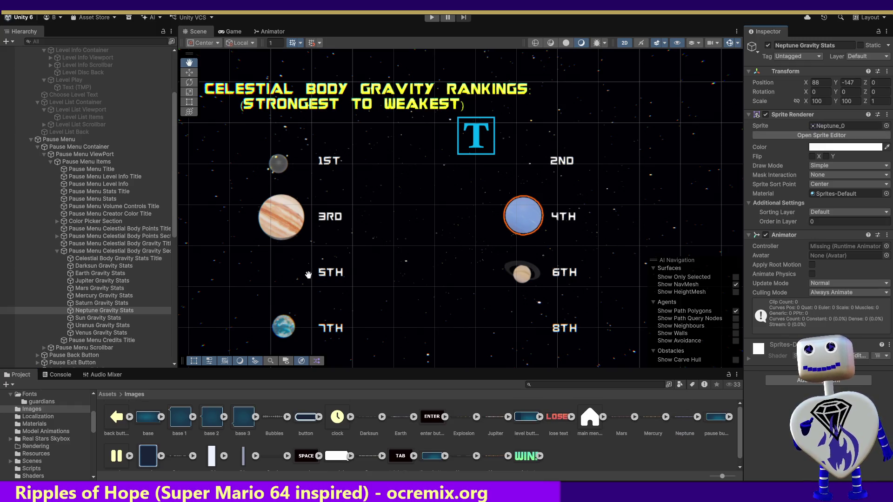
click(99, 318)
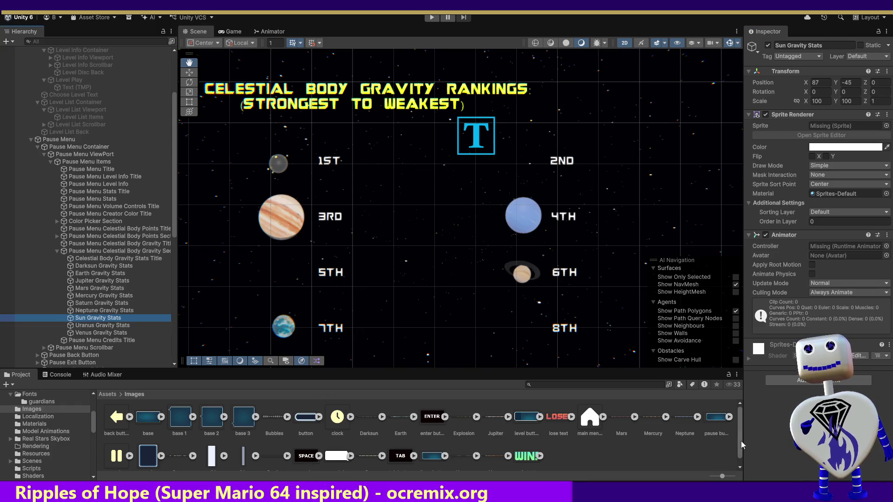
Give Sun, Uranus and Venus Gravity Stats their sprites (Venus_0), then pan to check slots 1ST–10TH.
drag(739, 436, 736, 459)
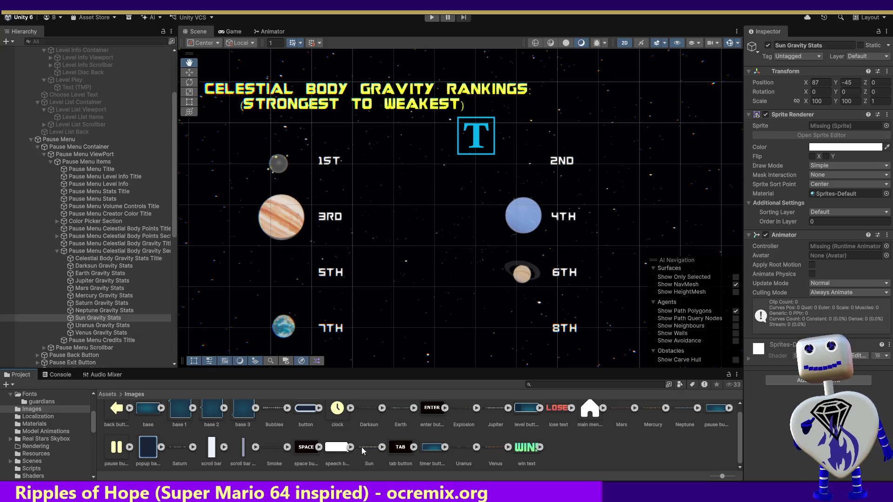
drag(831, 119, 834, 127)
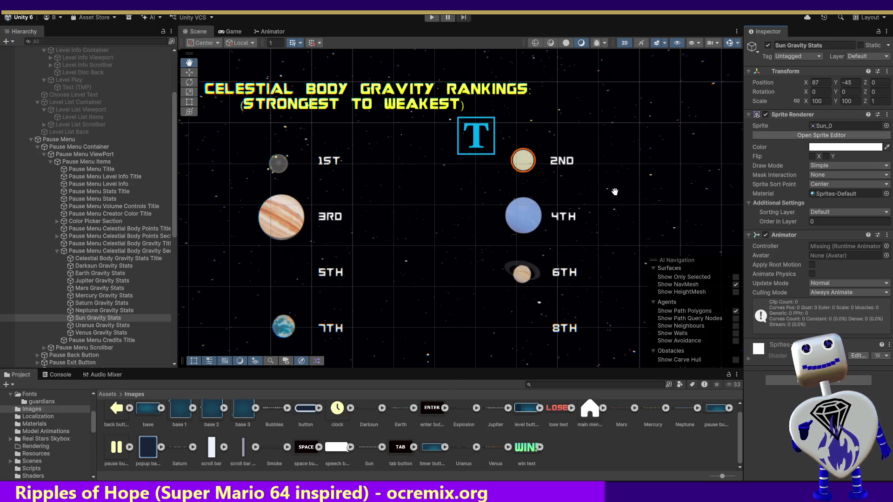
click(107, 326)
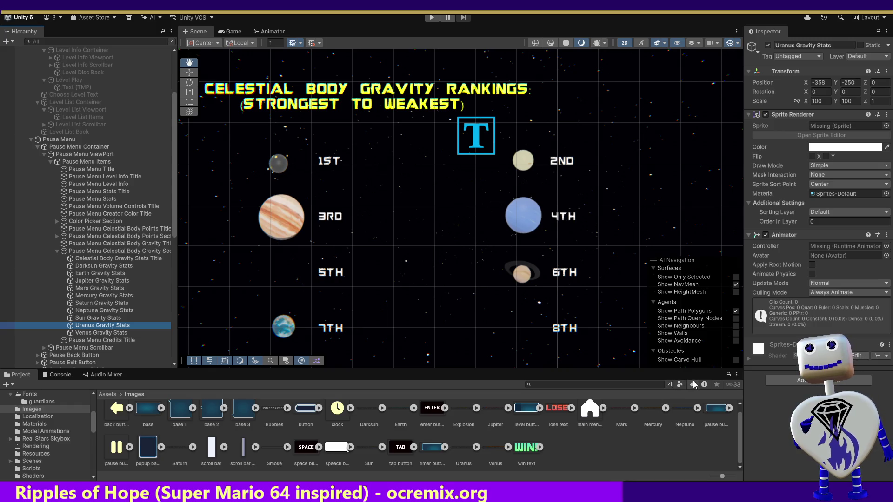
drag(459, 442, 813, 166)
drag(834, 132, 835, 128)
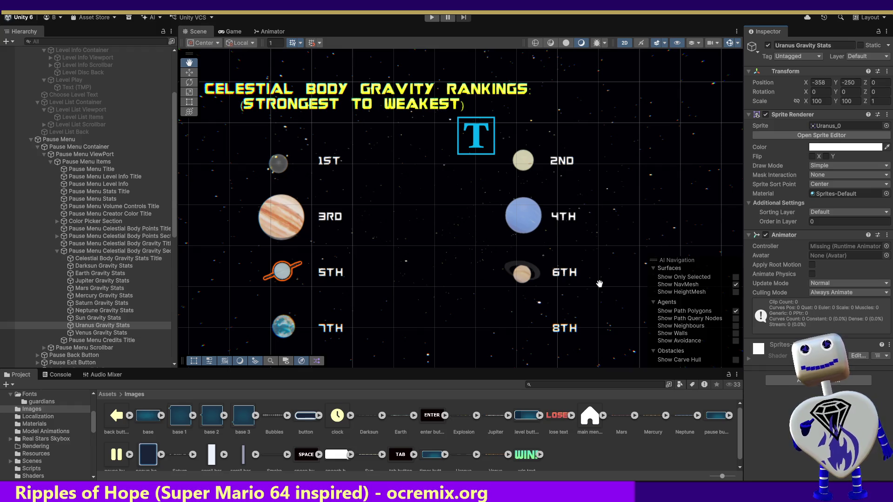
click(123, 332)
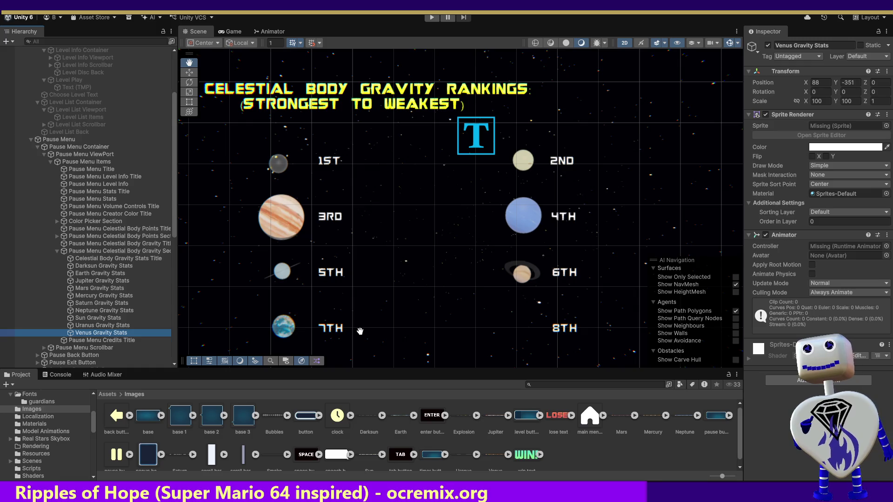
drag(357, 331, 367, 231)
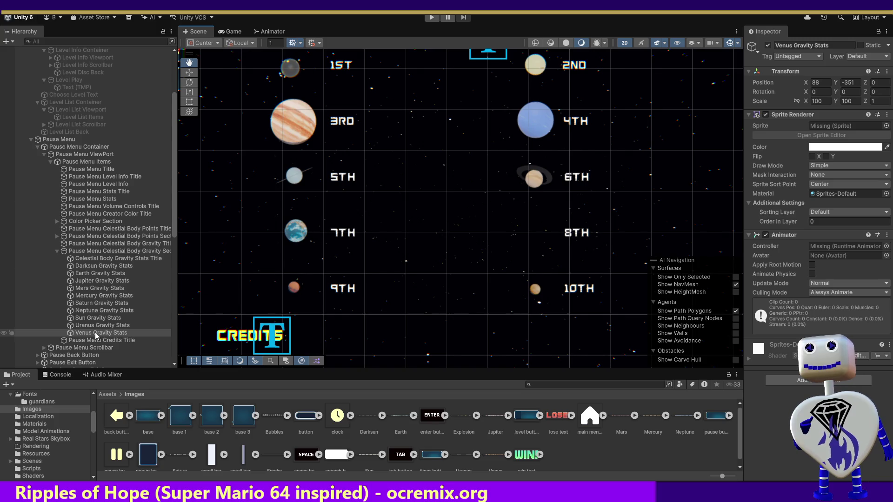
drag(494, 460, 846, 126)
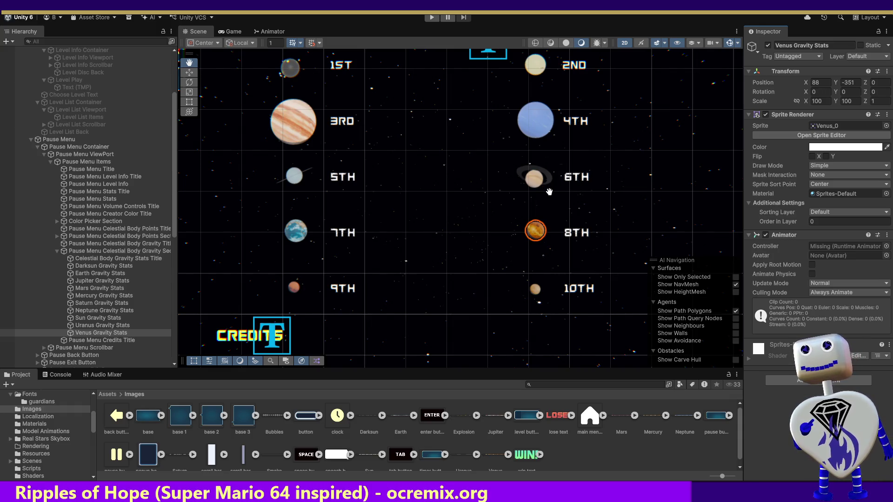
mouse_move(556, 246)
mouse_down()
mouse_move(568, 359)
mouse_move(608, 277)
mouse_move(632, 164)
mouse_up()
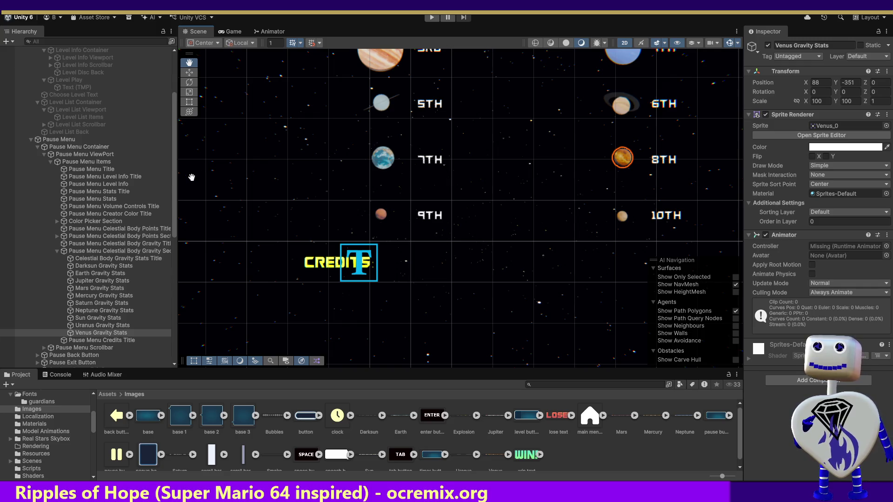
scroll(207, 211, up, 5)
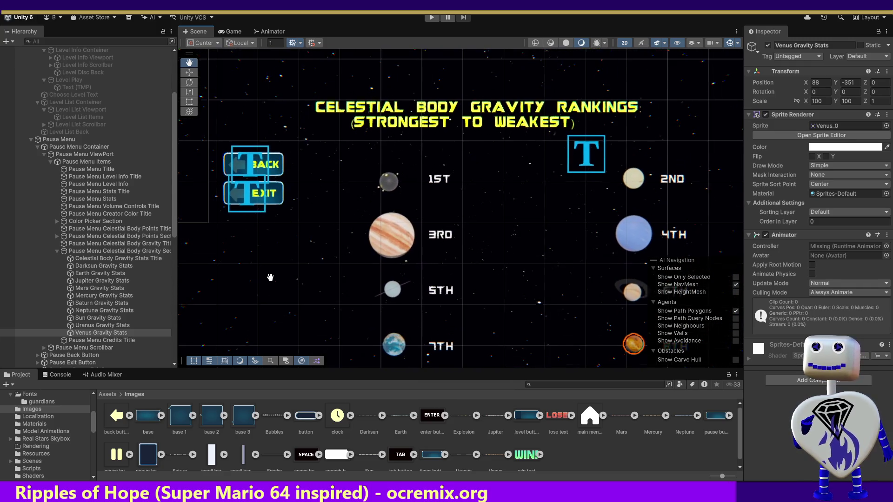
drag(318, 192, 362, 191)
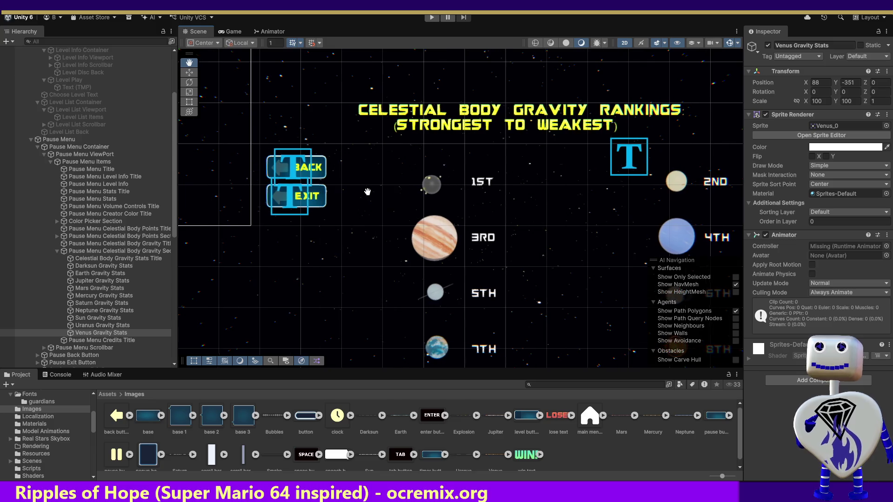
Playtest the Skill Challenge level, attaching the small brown body to the chain, then stop.
click(431, 17)
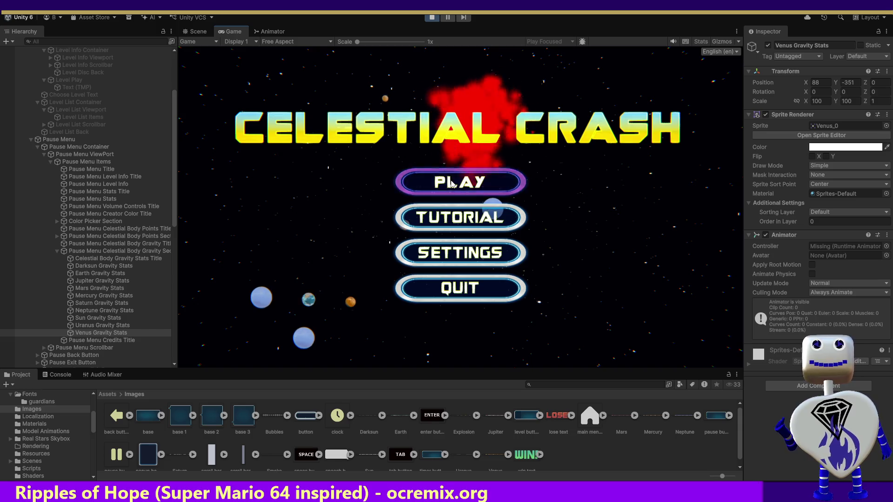
click(495, 177)
click(493, 233)
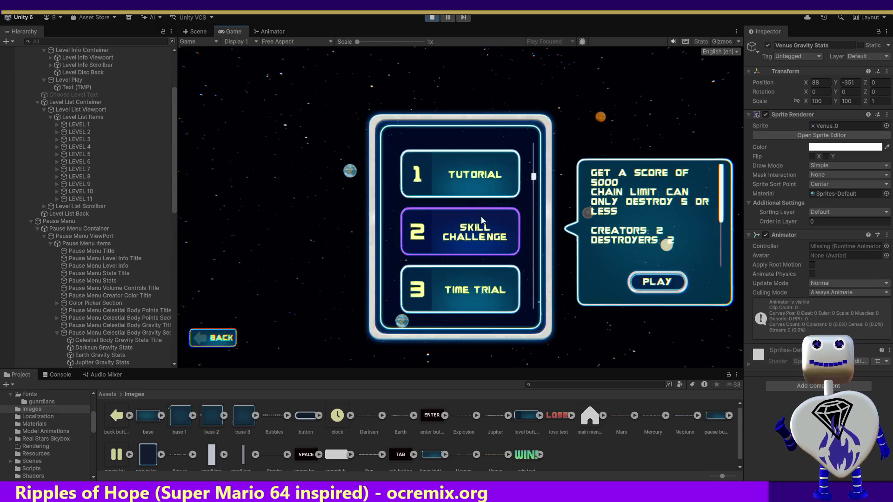
click(653, 288)
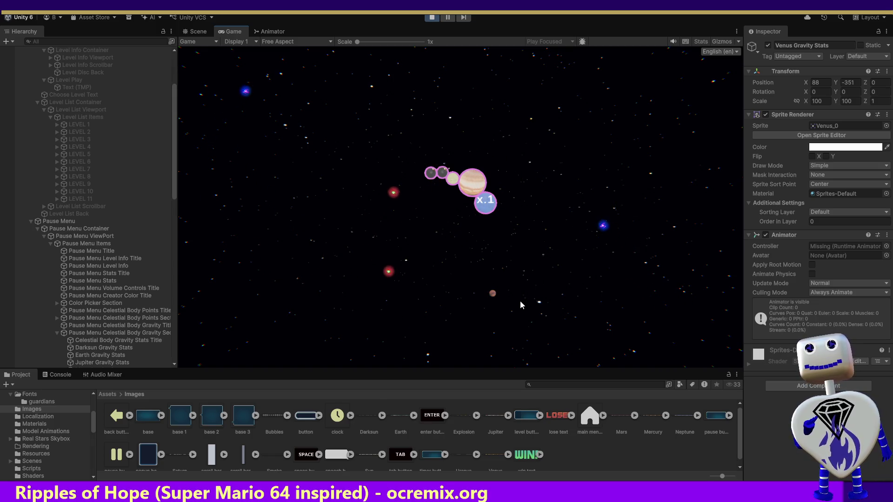
click(492, 295)
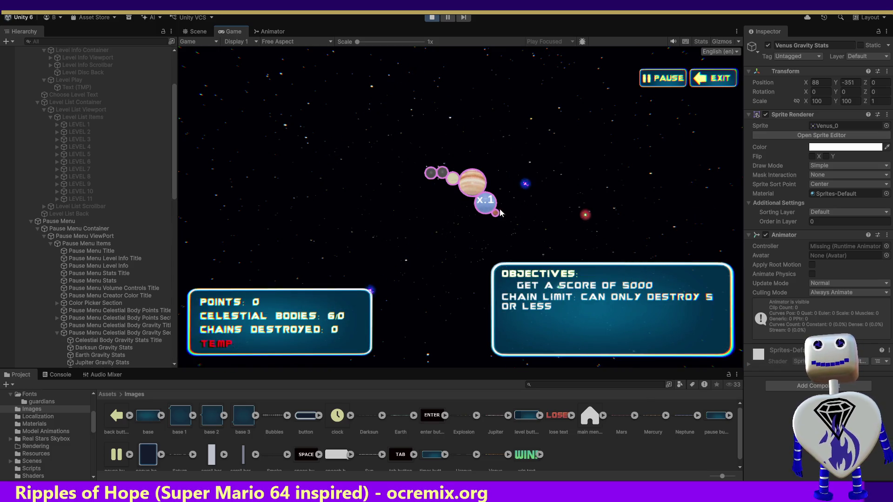
click(429, 21)
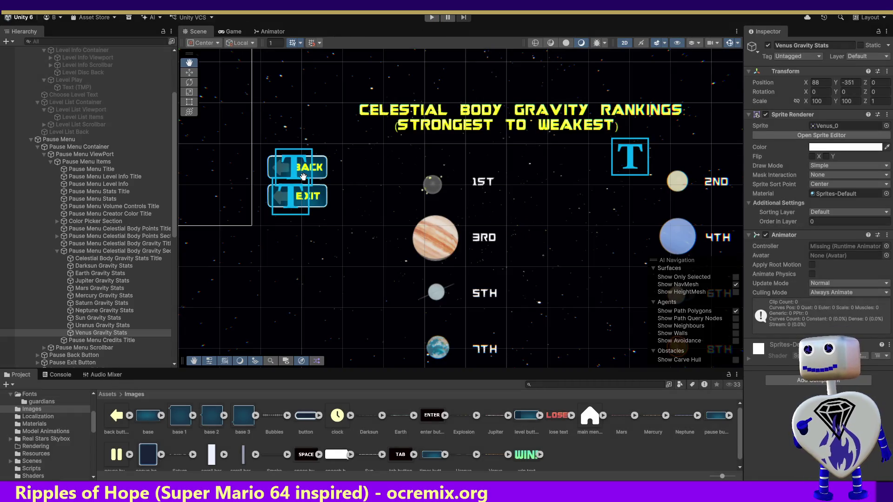
Replay Skill Challenge, dragging a planet on its tether across the starfield, then stop play.
click(432, 17)
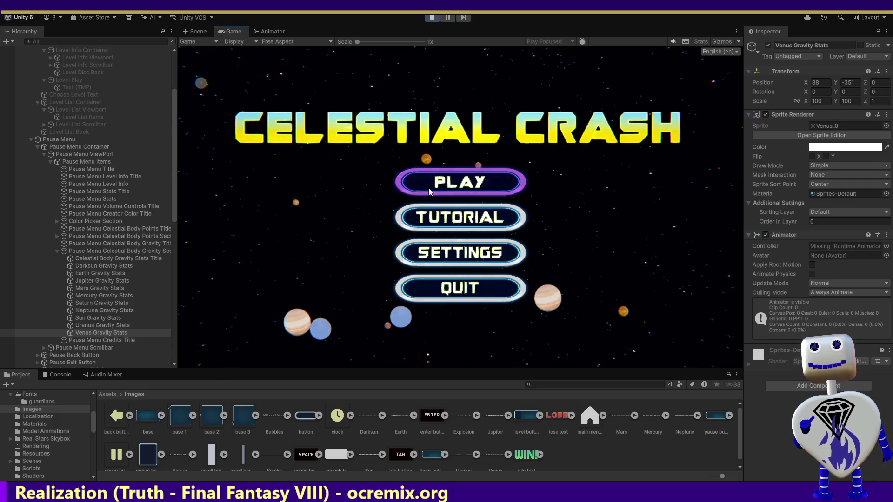
click(429, 192)
click(465, 232)
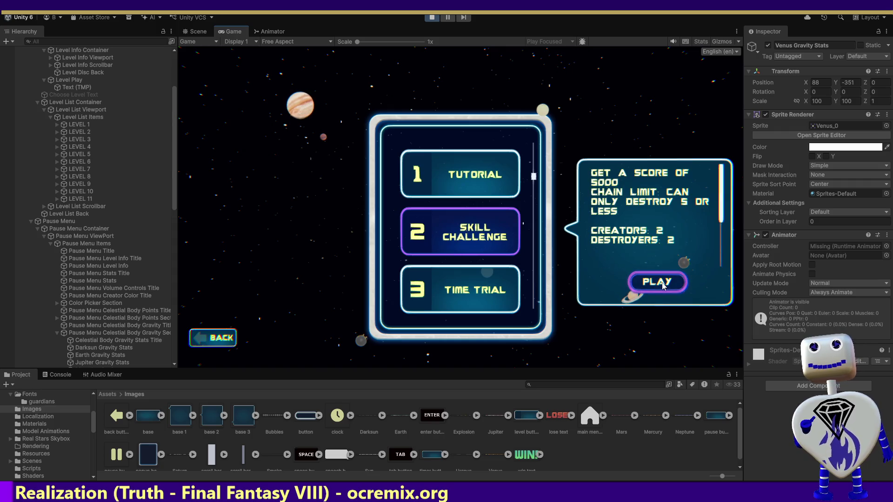
click(658, 282)
mouse_move(338, 251)
mouse_down()
mouse_move(375, 188)
mouse_move(324, 307)
mouse_move(333, 284)
mouse_move(556, 279)
mouse_move(498, 298)
mouse_move(566, 291)
mouse_move(530, 167)
mouse_move(551, 172)
mouse_move(554, 227)
mouse_up()
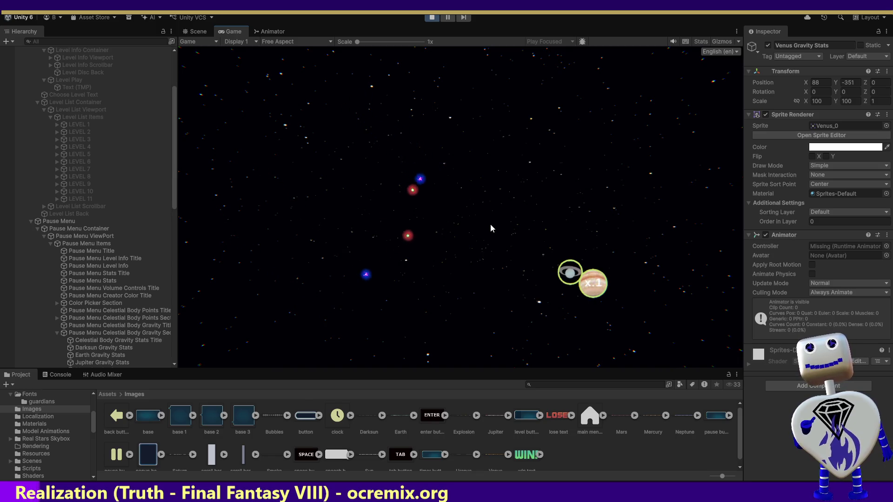
click(432, 17)
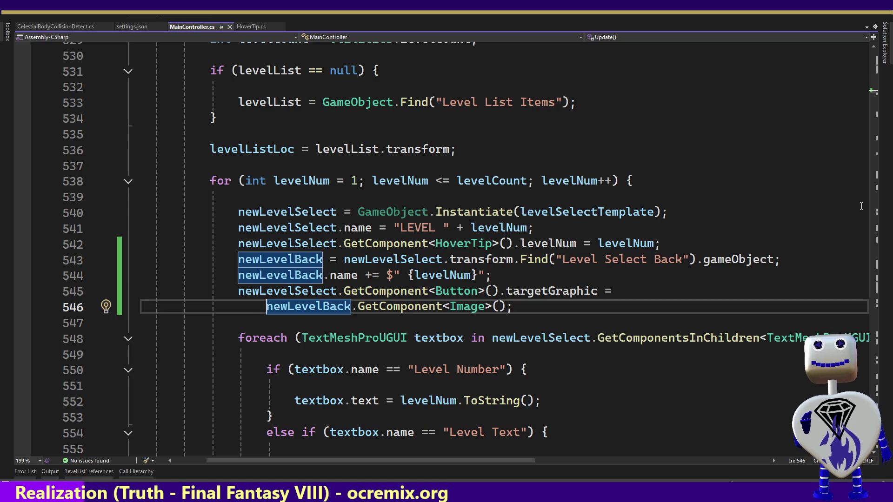
Scroll MainController.cs to the top to review its private fields, then down to the mouseFollower fields.
click(873, 93)
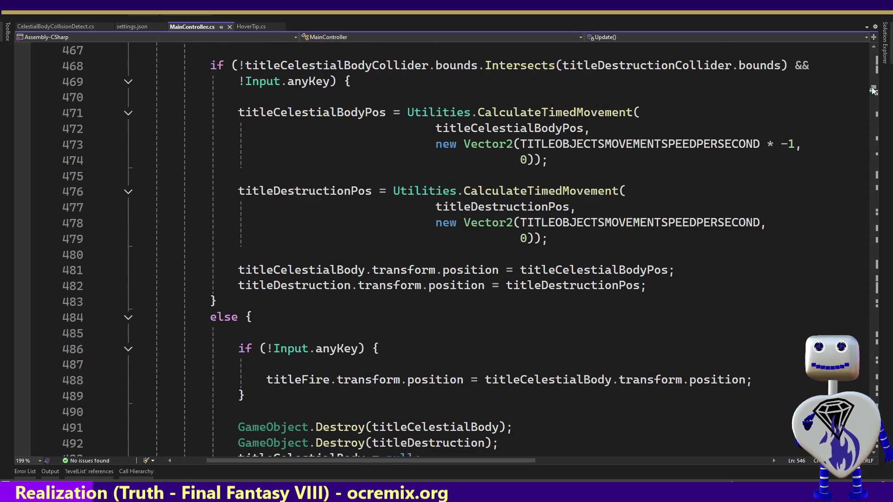
scroll(873, 88, down, 9)
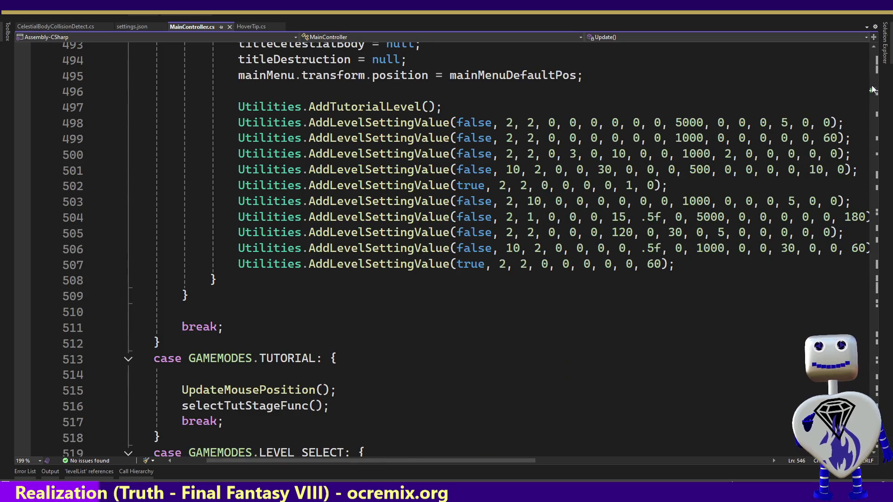
click(873, 89)
click(880, 61)
click(882, 55)
scroll(883, 56, down, 20)
scroll(883, 57, up, 11)
scroll(883, 58, down, 5)
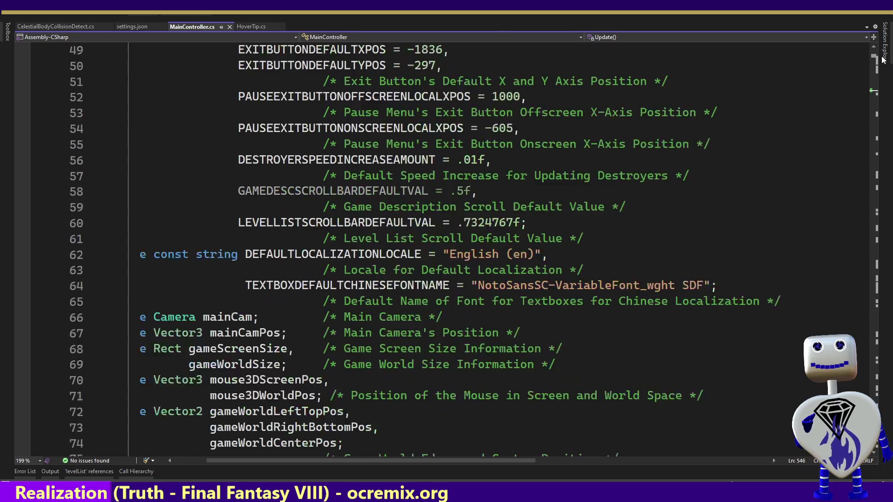
scroll(882, 58, down, 20)
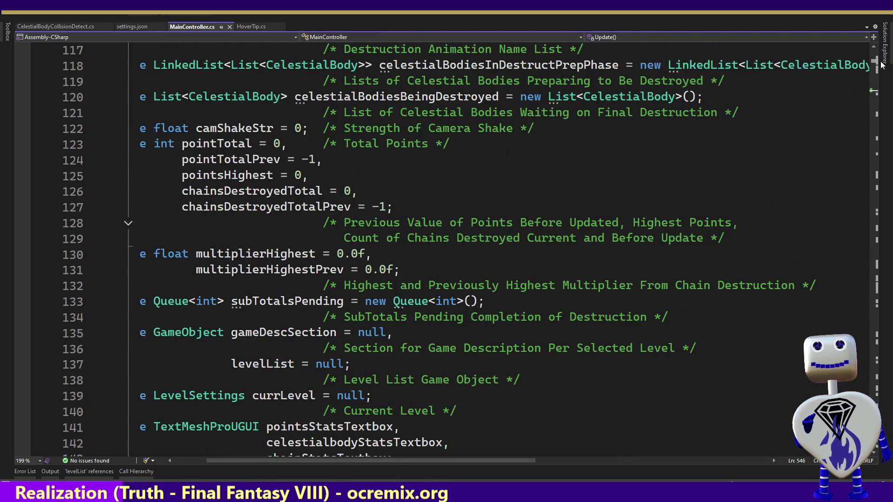
scroll(883, 65, down, 2)
scroll(883, 66, up, 8)
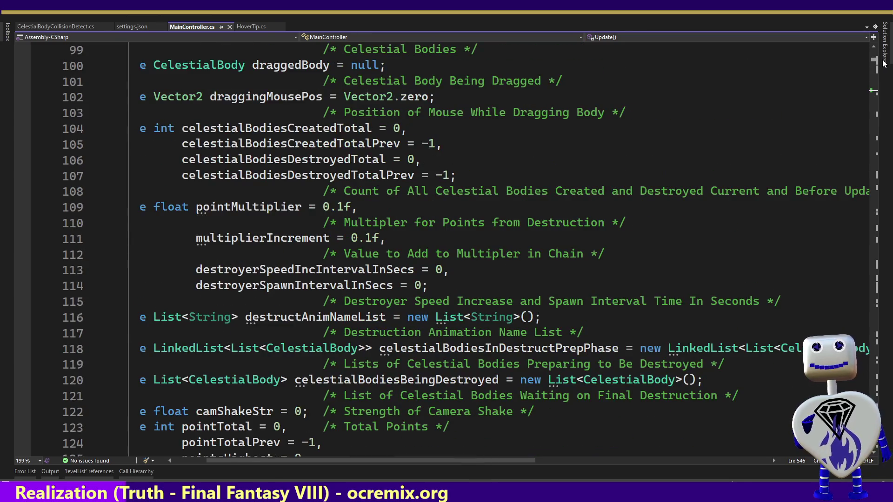
scroll(883, 64, up, 6)
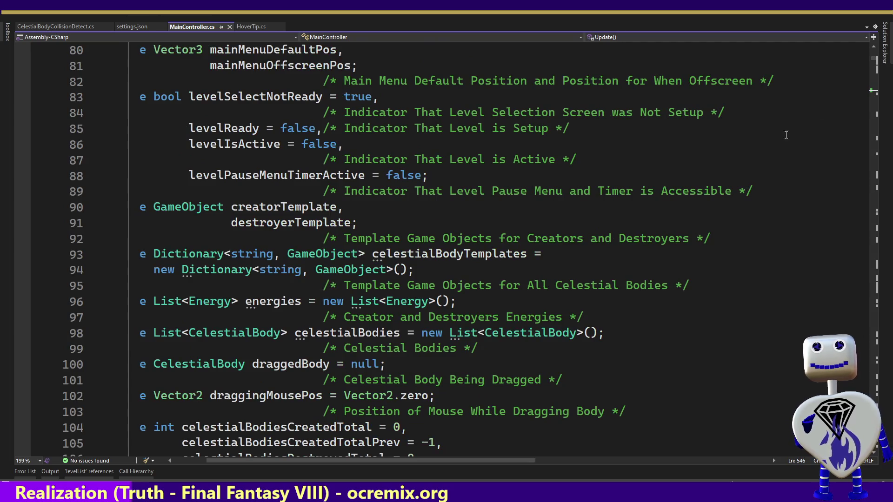
drag(454, 461, 361, 462)
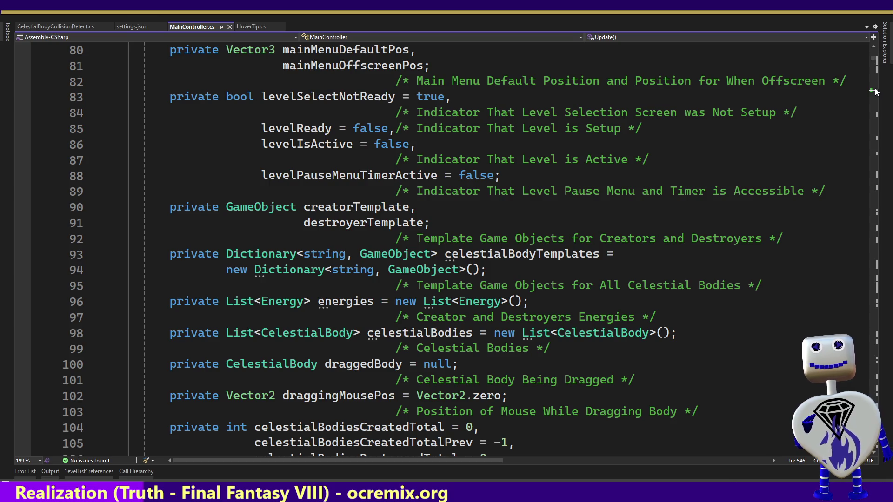
scroll(873, 65, down, 15)
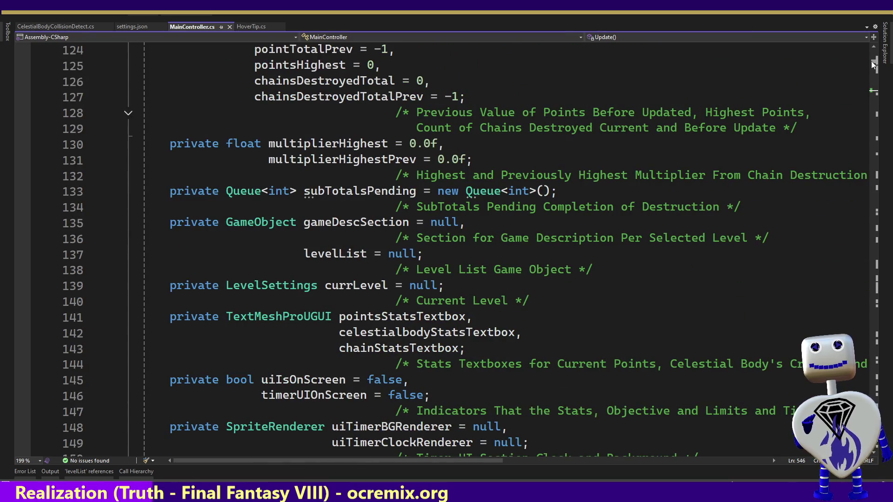
scroll(873, 68, down, 20)
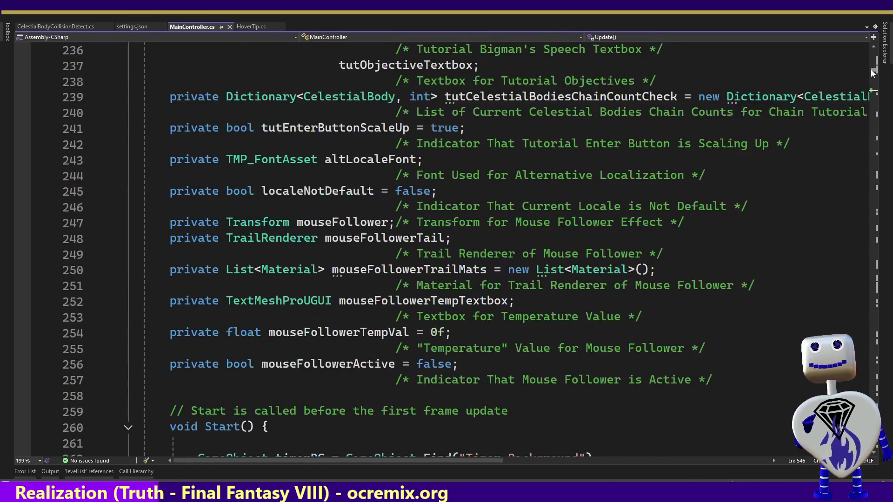
Find all references to mouseFollowerActive, visiting lines 1138 and 1146, and land on SetMouseFollowerActive.
scroll(874, 73, down, 2)
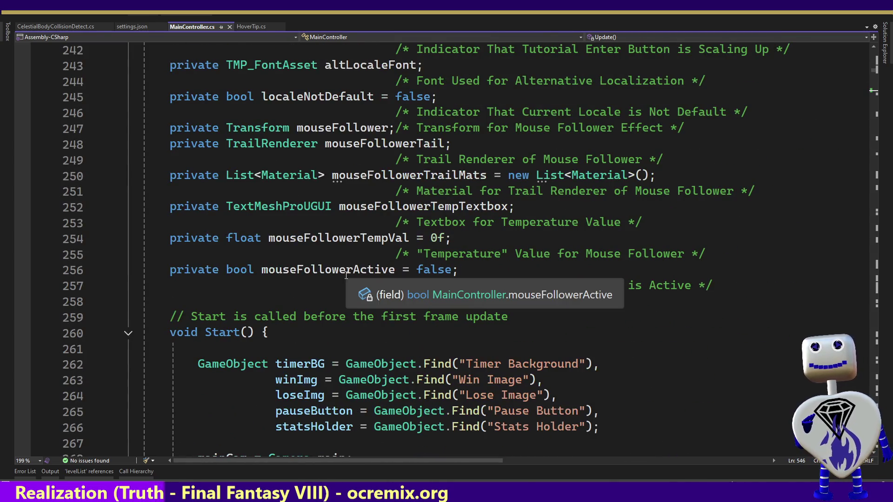
double_click(333, 271)
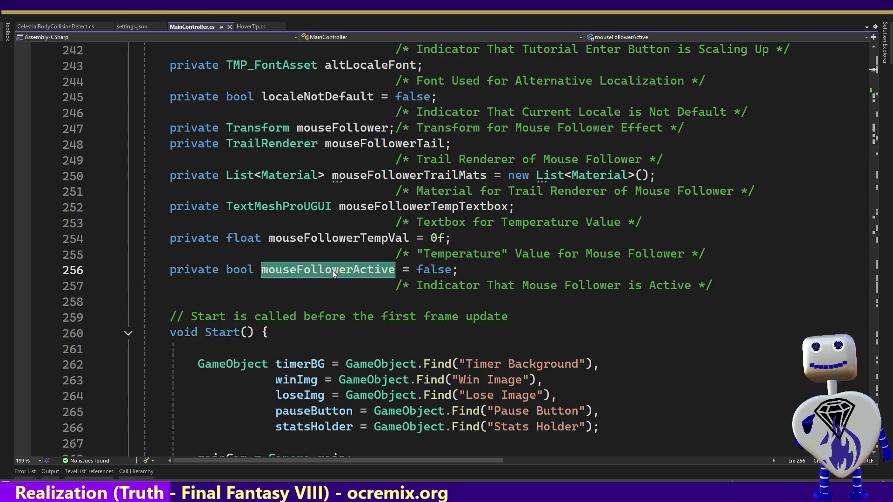
right_click(333, 270)
click(367, 321)
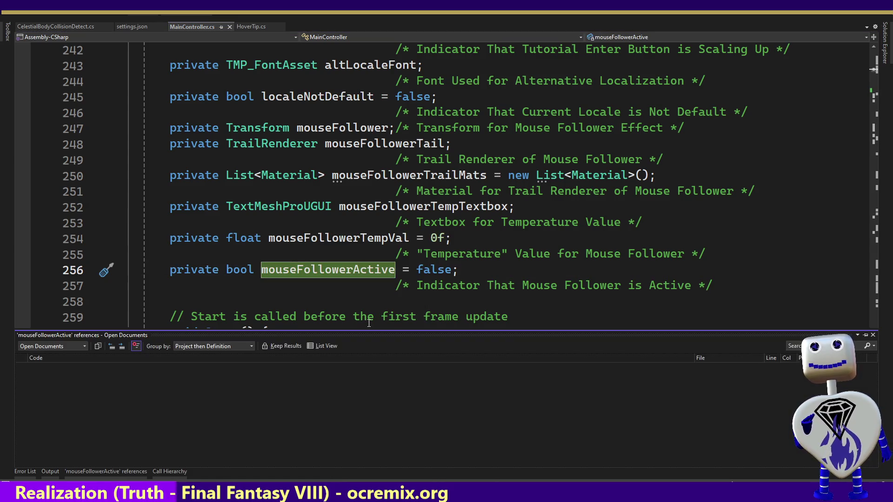
click(82, 387)
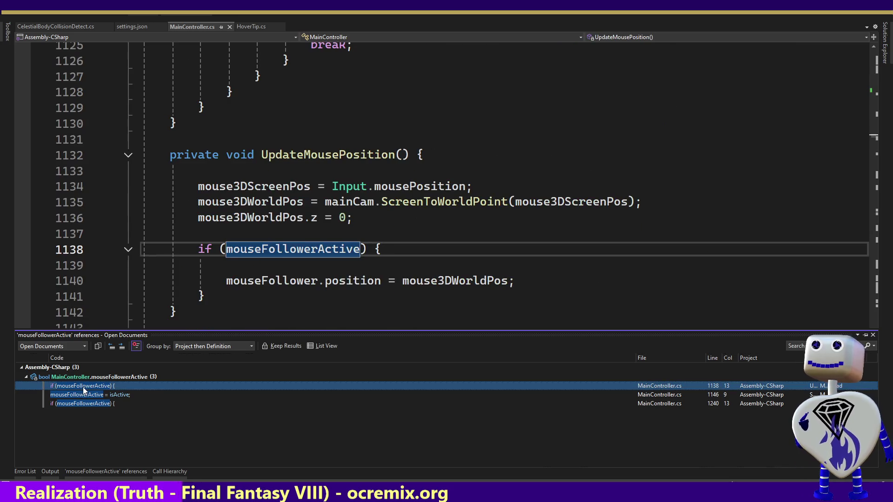
click(85, 395)
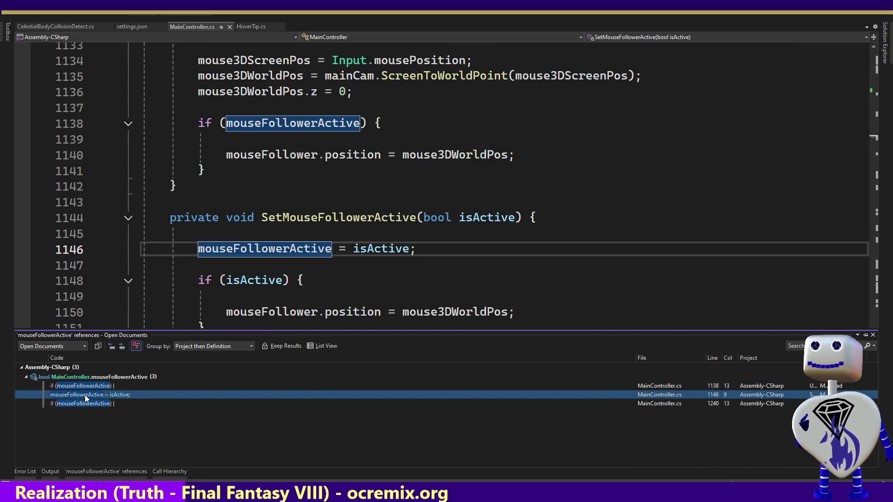
click(323, 219)
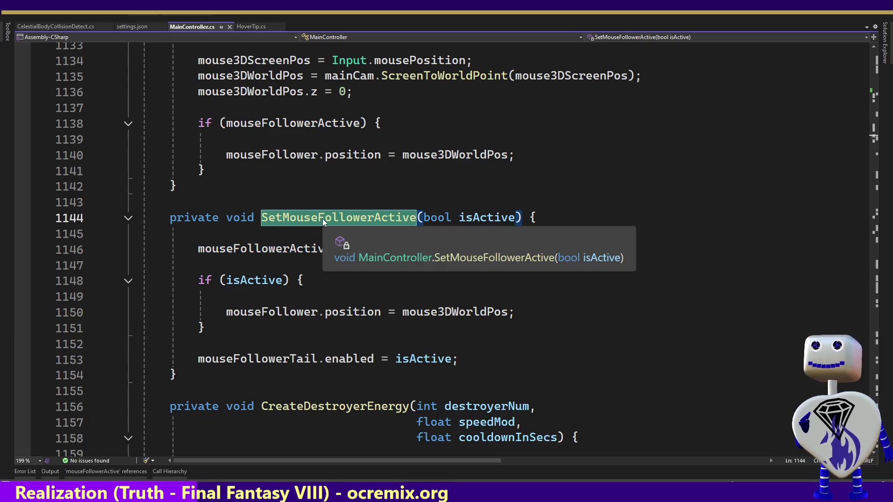
List SetMouseFollowerActive's calls and inspect the true call at line 598 and false call at 620.
right_click(322, 219)
click(379, 306)
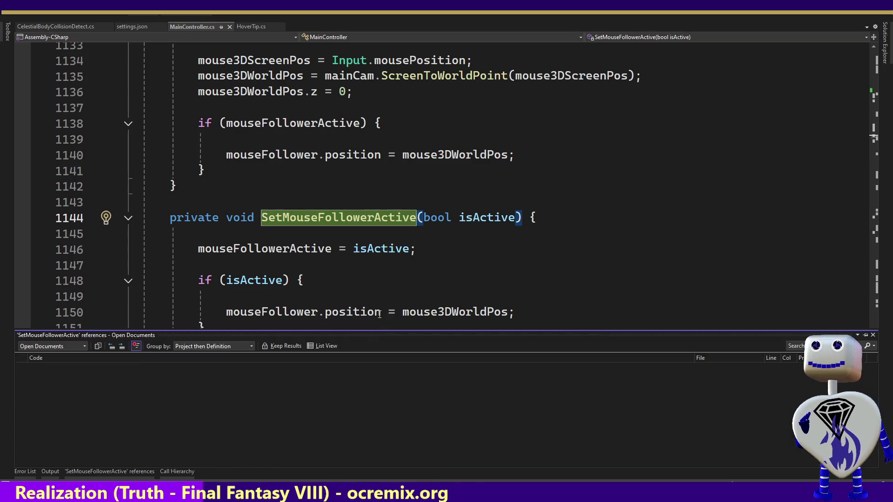
double_click(101, 387)
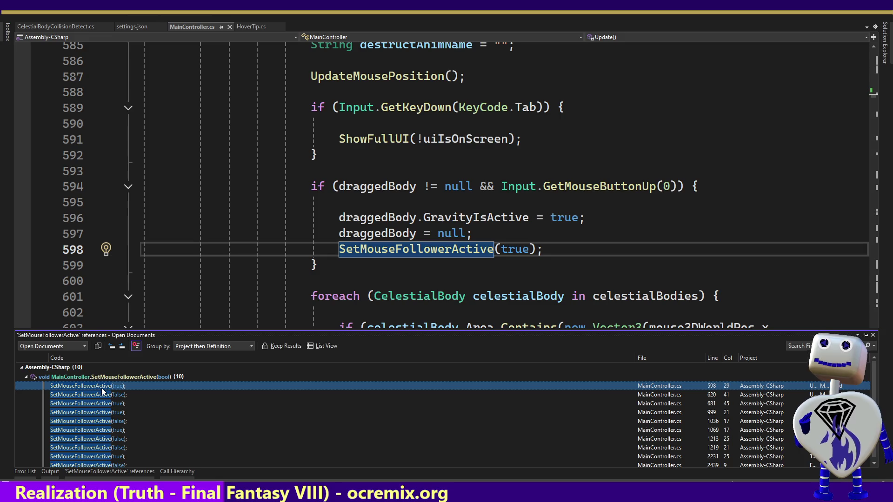
double_click(103, 395)
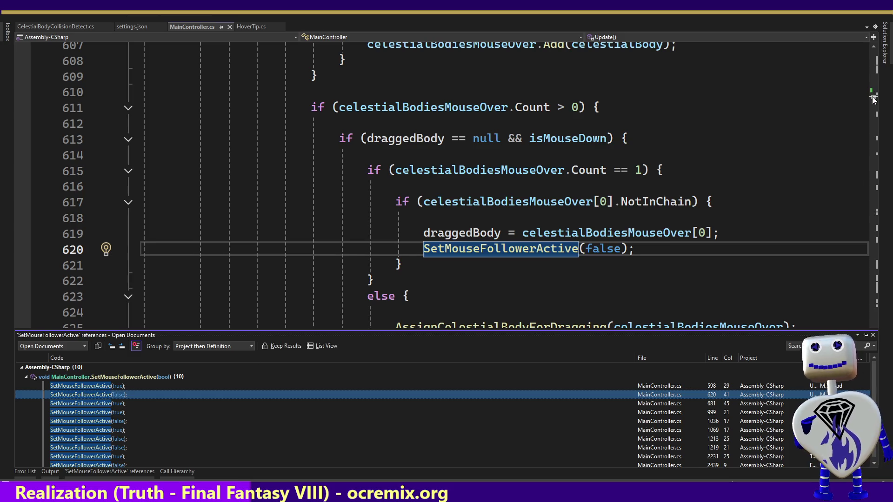
key(Escape)
scroll(874, 99, down, 2)
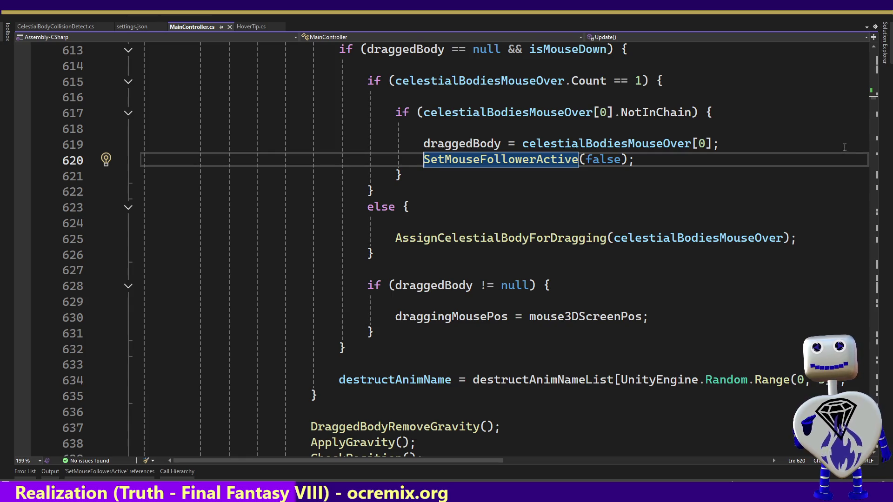
click(466, 147)
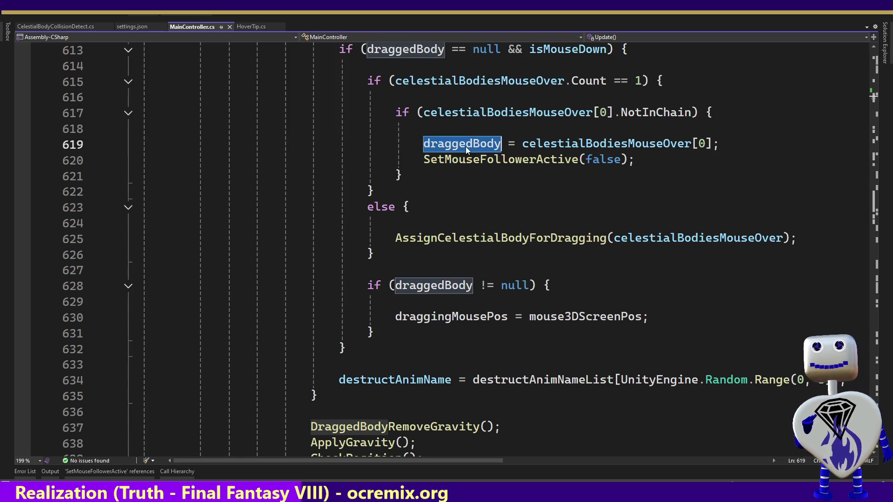
List draggedBody's 40 references and check its null resets at lines 680, 1035, 597, then 680.
right_click(465, 147)
click(548, 240)
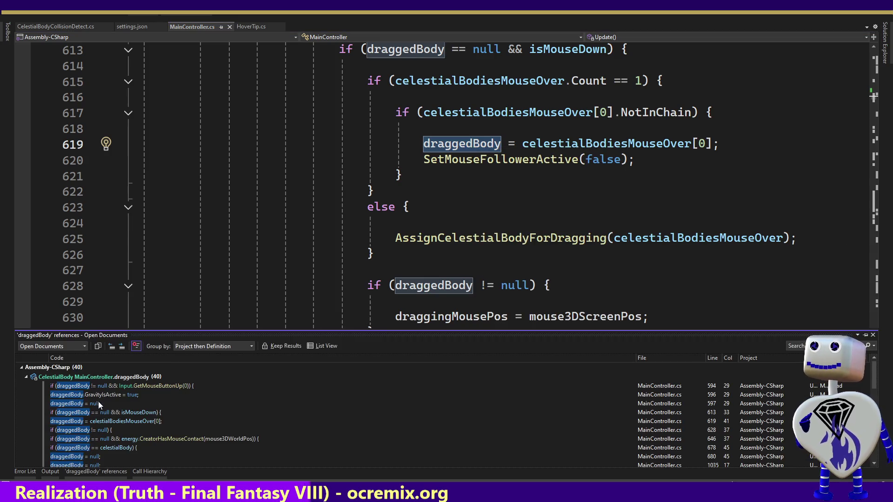
double_click(88, 457)
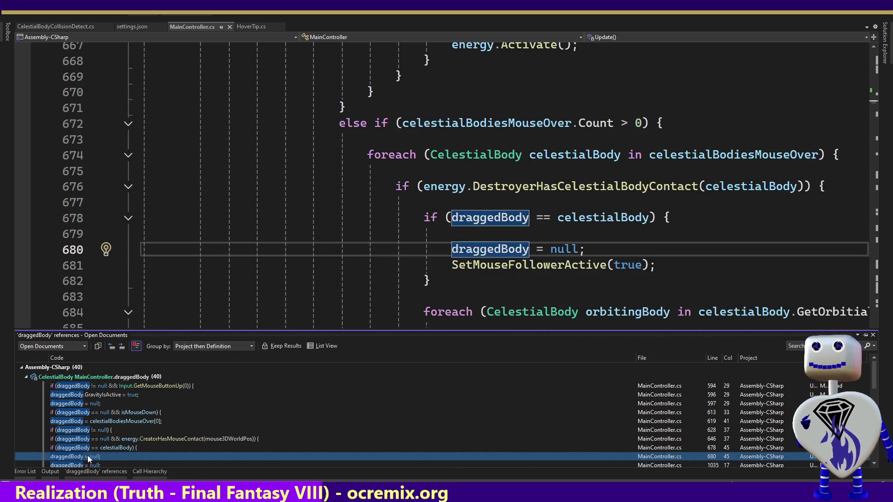
double_click(85, 466)
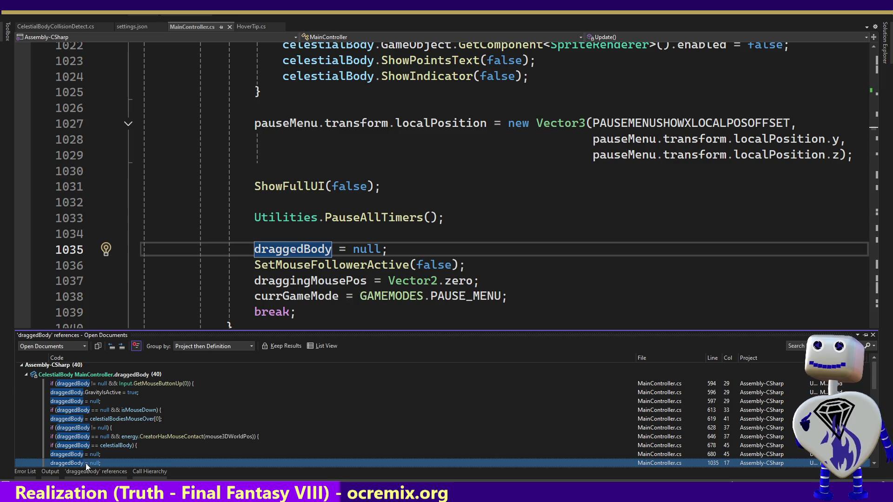
drag(875, 382, 876, 453)
key(shift+F12)
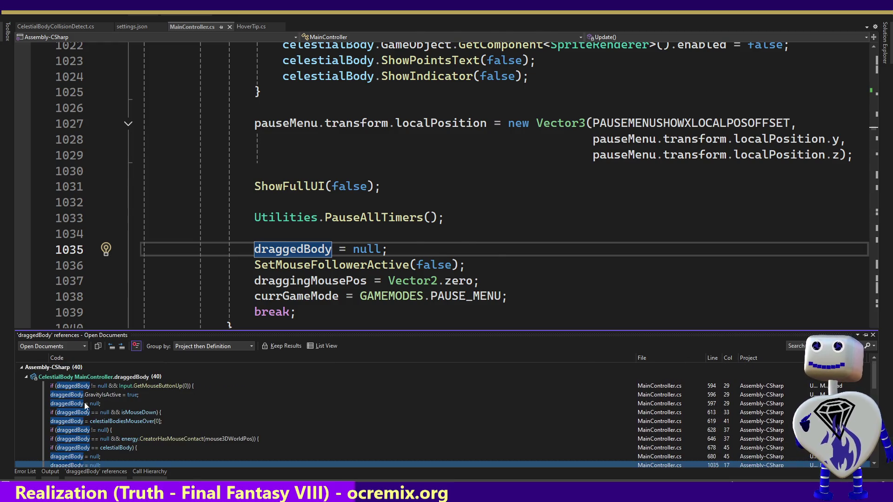
double_click(86, 403)
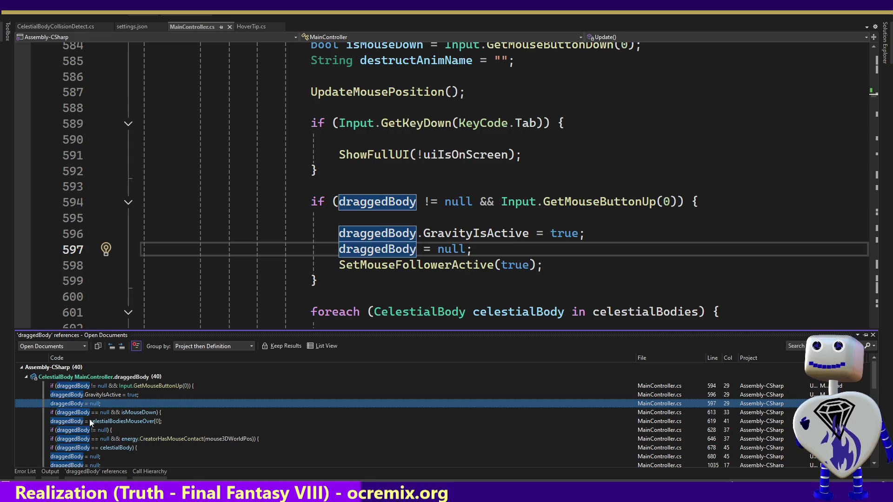
double_click(93, 457)
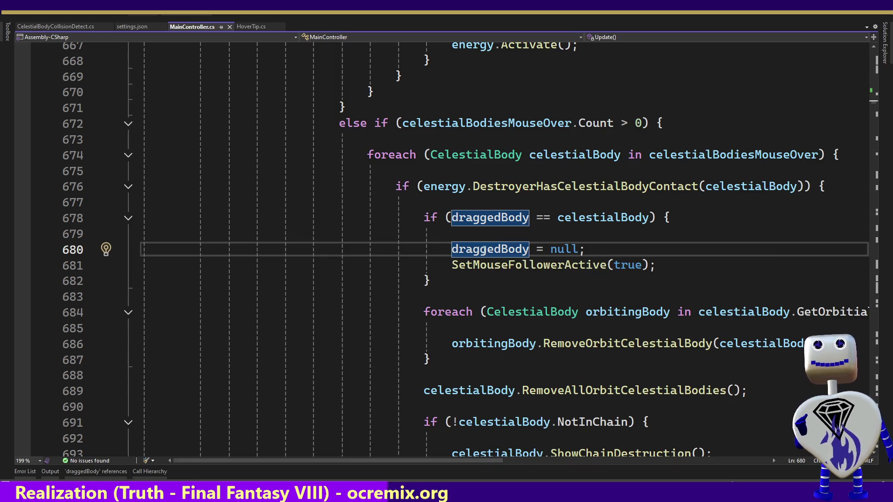
Reopen the draggedBody references list, then dismiss it and go back to the code.
right_click(484, 250)
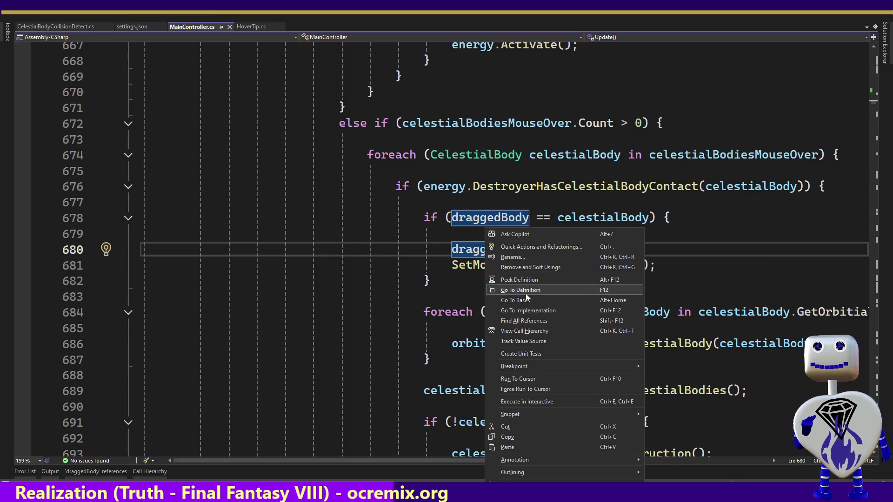
click(525, 321)
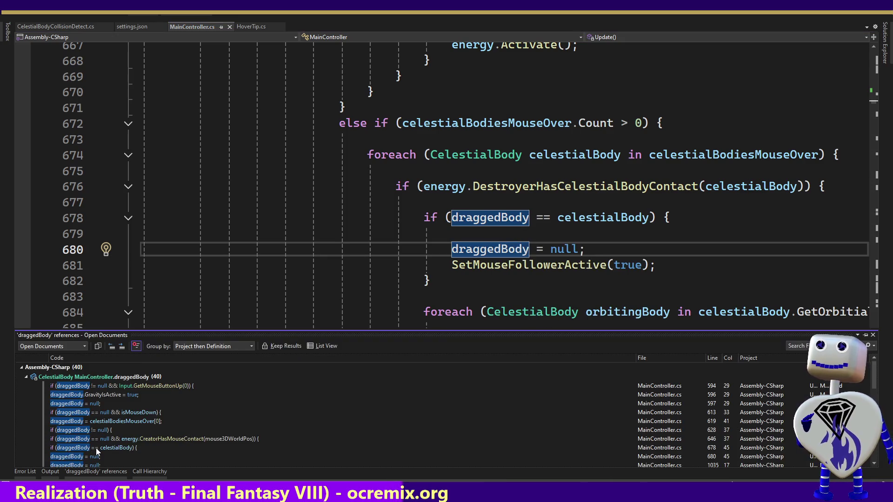
mouse_move(96, 448)
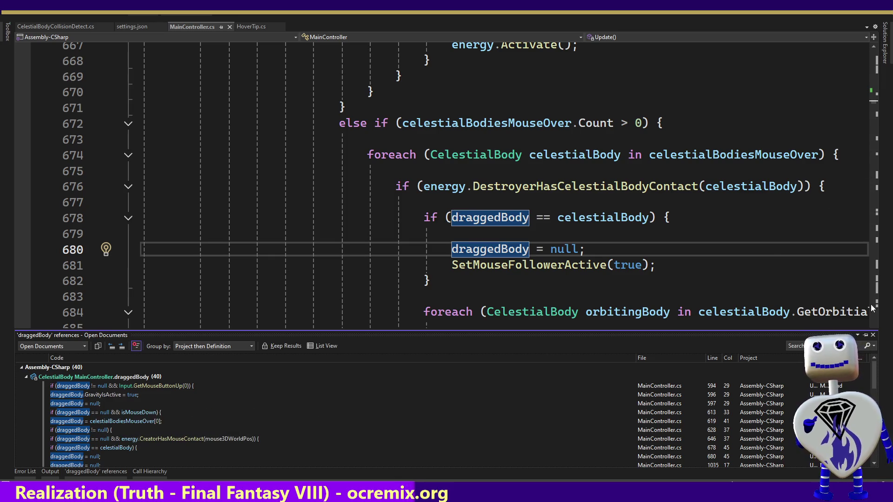
key(Escape)
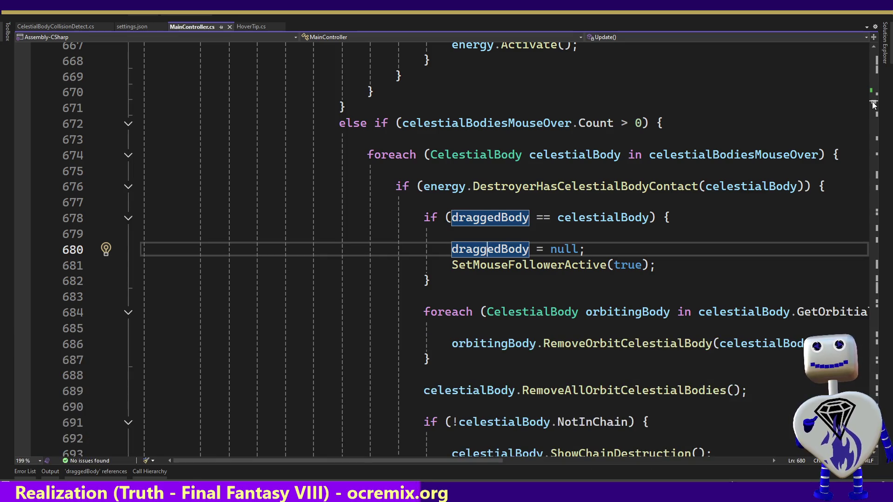
scroll(874, 105, down, 4)
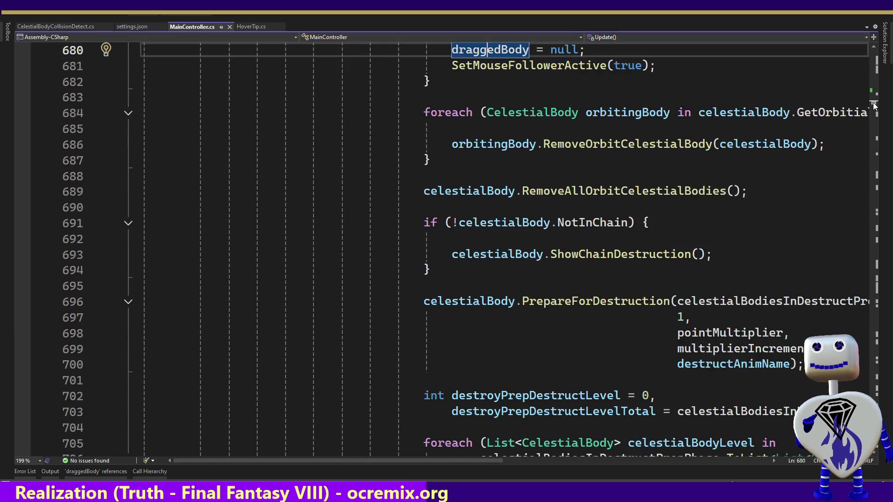
scroll(874, 105, up, 6)
Select draggedBody on line 680, list its references, and jump to its use on line 646.
drag(585, 349, 451, 349)
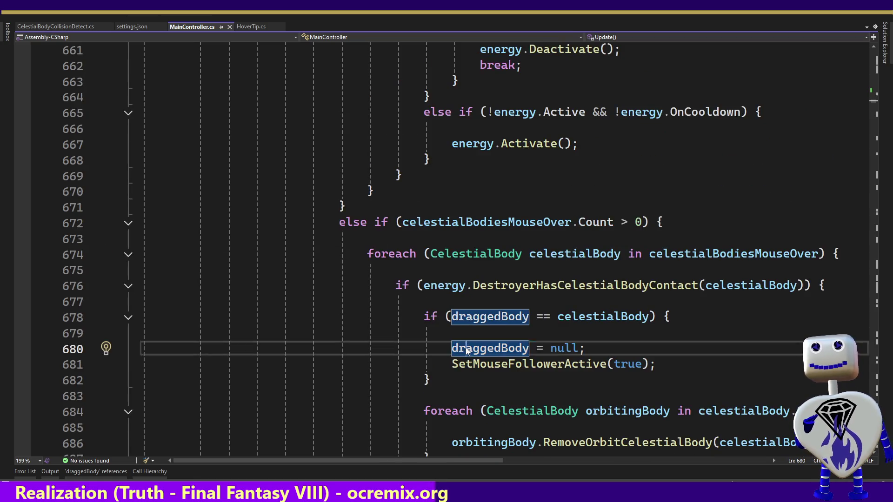
right_click(466, 348)
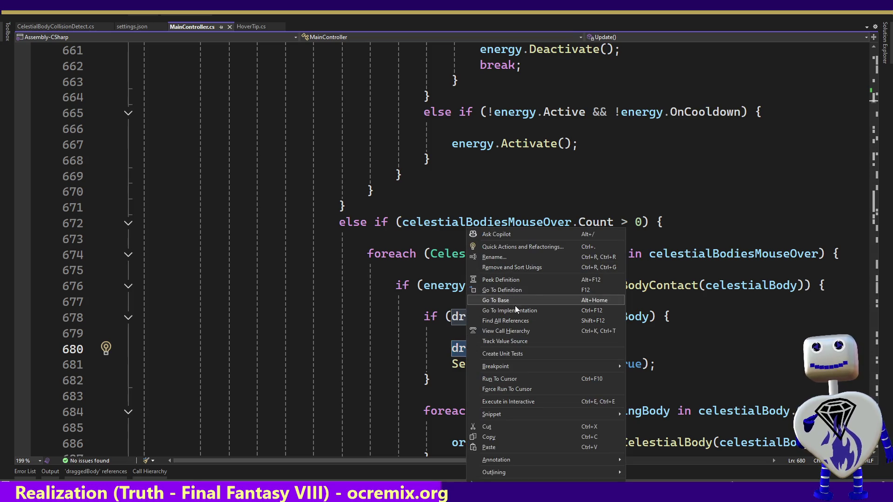
click(512, 321)
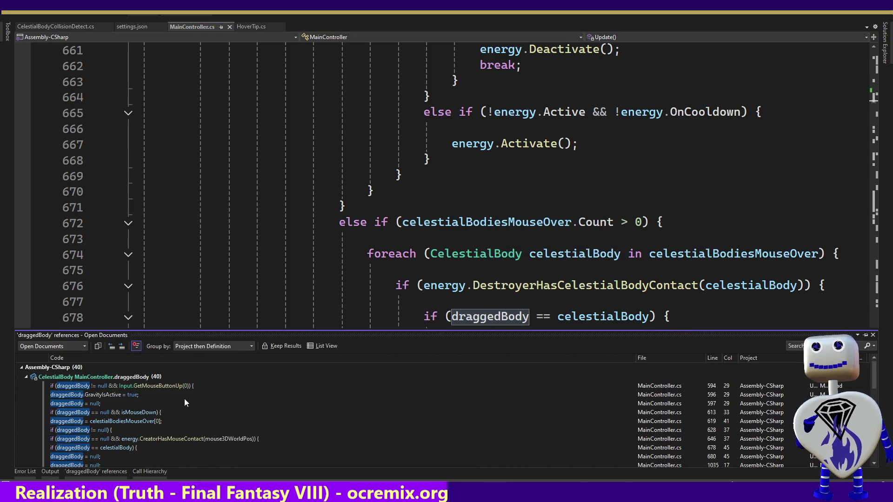
mouse_move(139, 417)
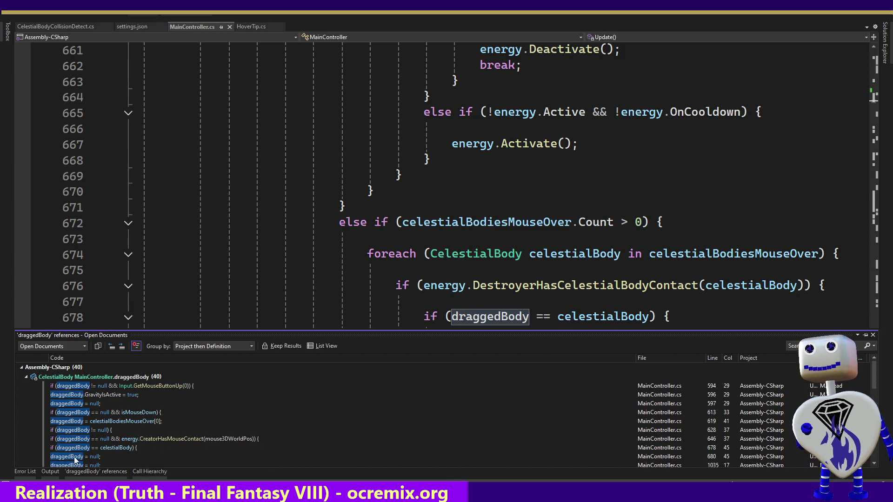
click(82, 440)
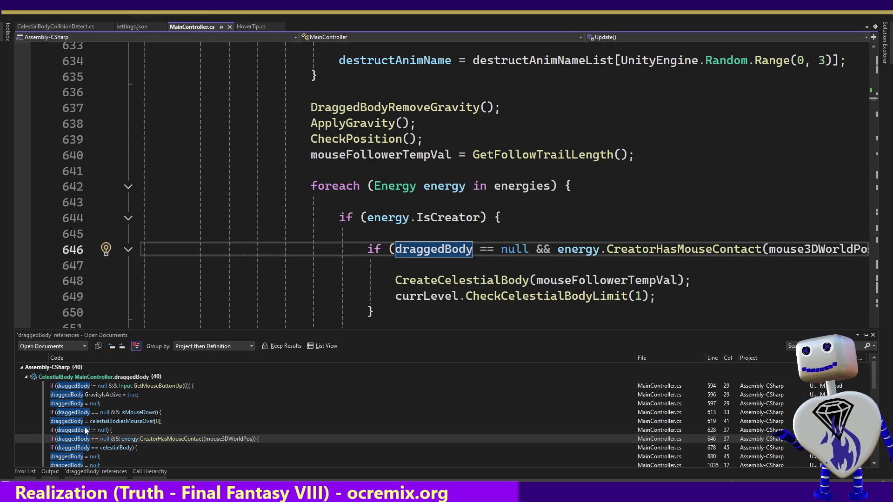
Step through the draggedBody references at lines 680, 1035 and 1091.
mouse_move(84, 429)
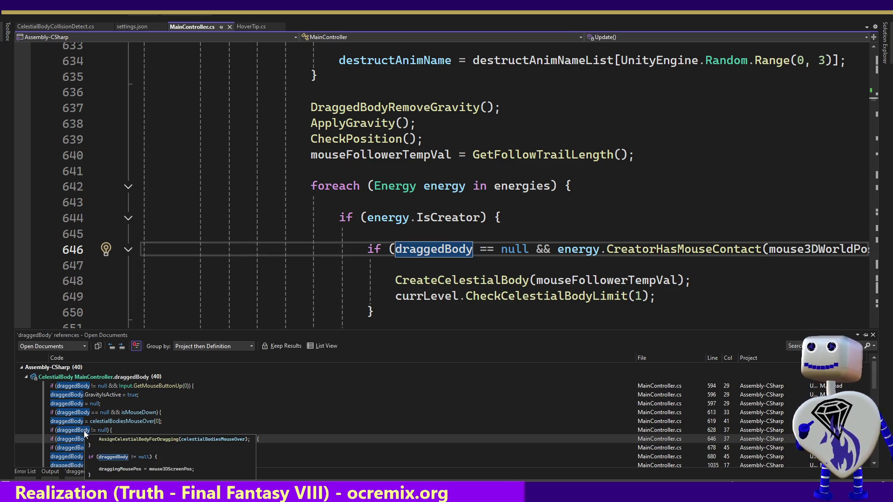
click(65, 455)
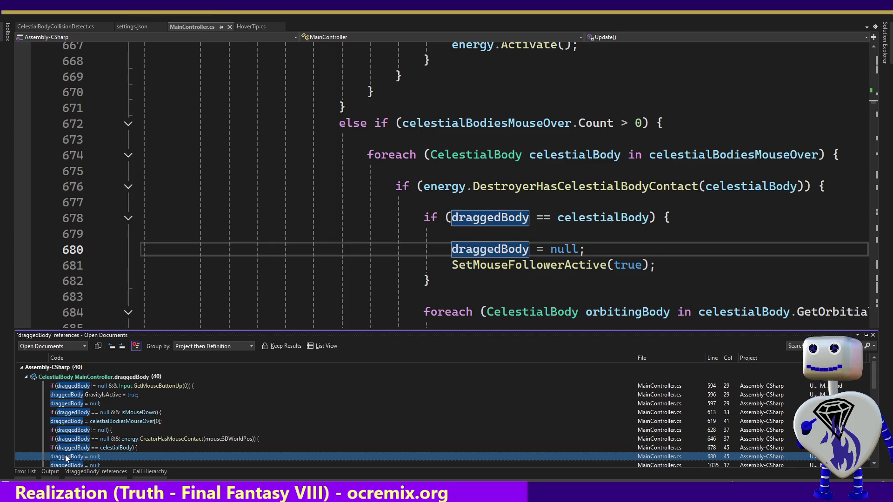
click(63, 463)
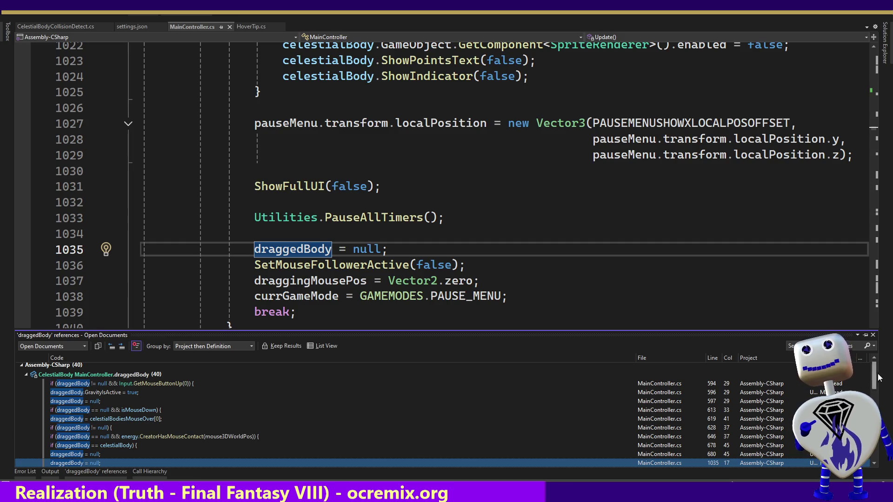
drag(873, 380, 879, 396)
double_click(94, 437)
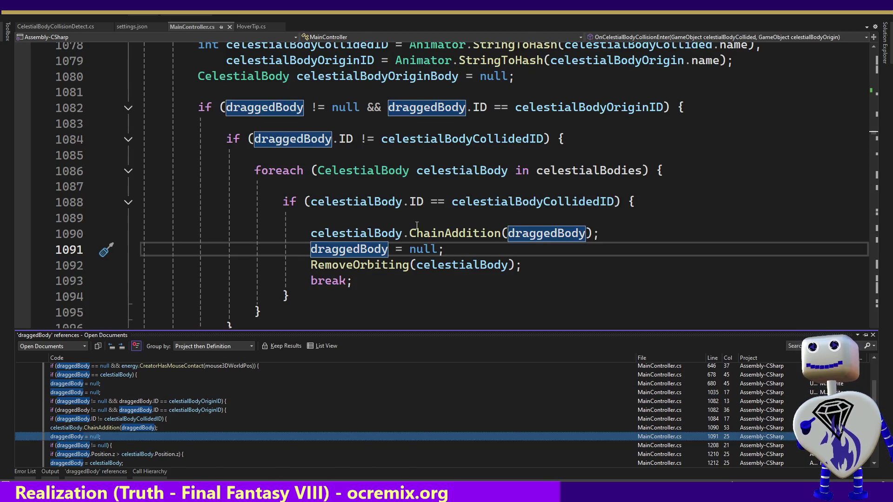
Place the caret at the end of line 1091, after draggedBody = null in OnCelestialBodyCollisionEnter.
click(673, 247)
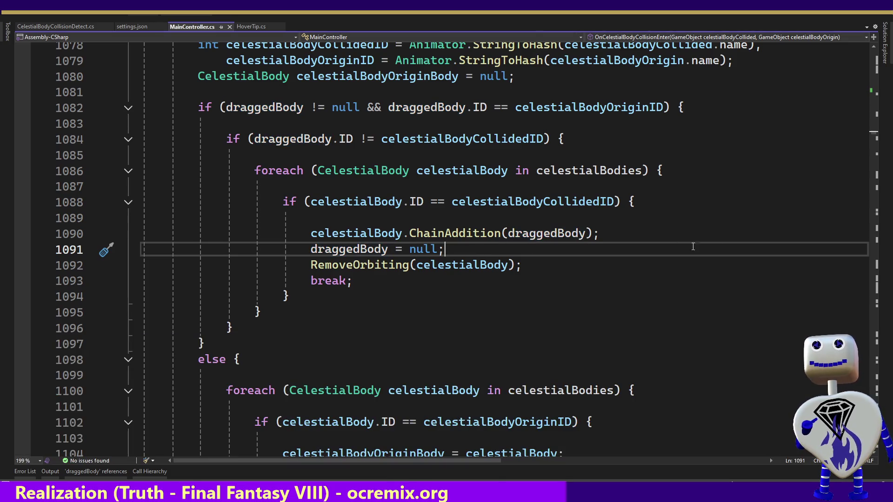
click(874, 454)
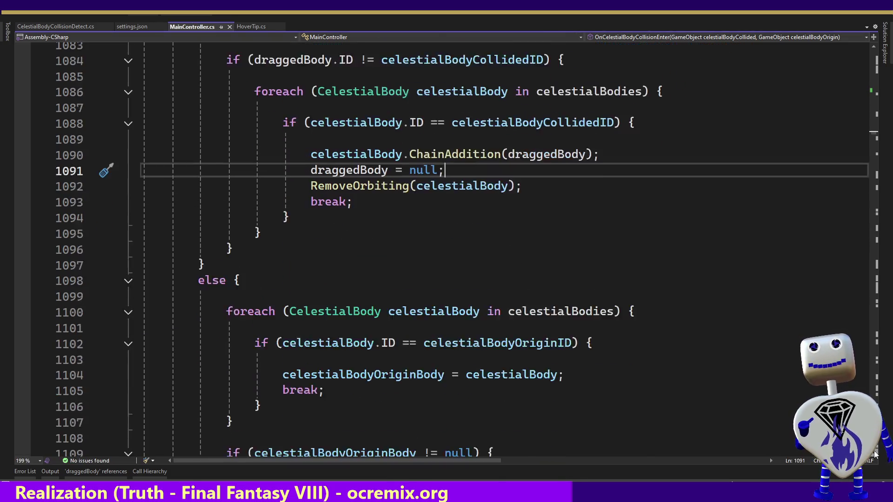
click(876, 455)
click(876, 455)
scroll(874, 455, down, 2)
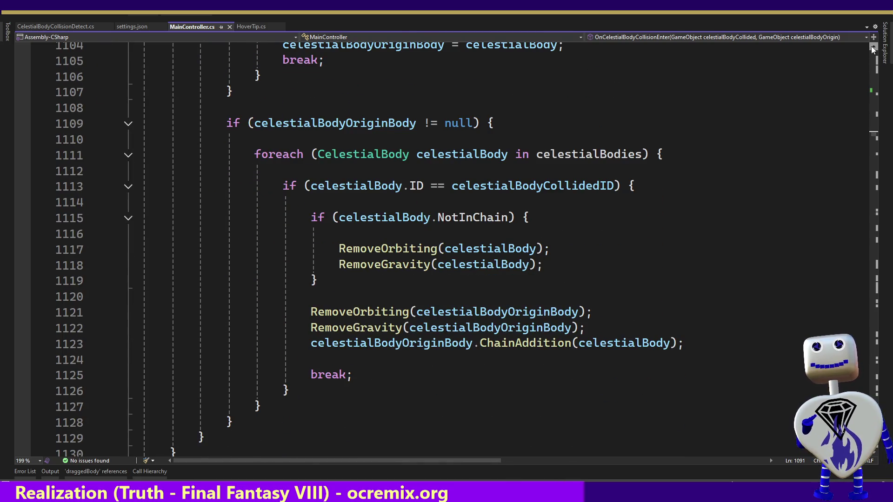
scroll(873, 49, up, 7)
scroll(873, 49, up, 3)
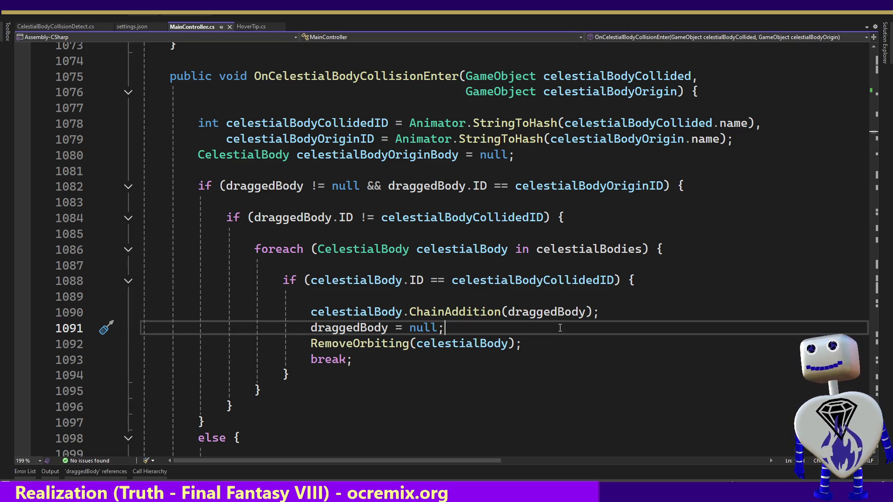
Add SetMouseFollowerActive(true); on line 1092, save MainController.cs, and return to Unity.
key(Return)
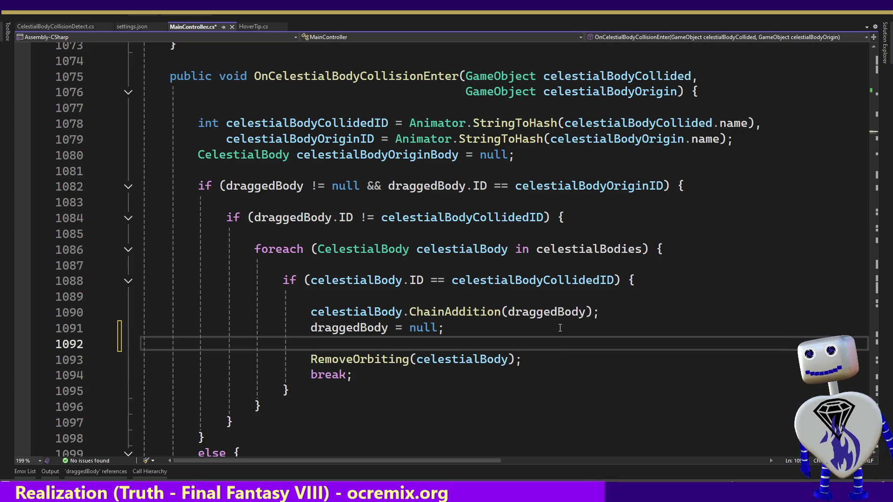
text(R)
key(BackSpace)
text(Set)
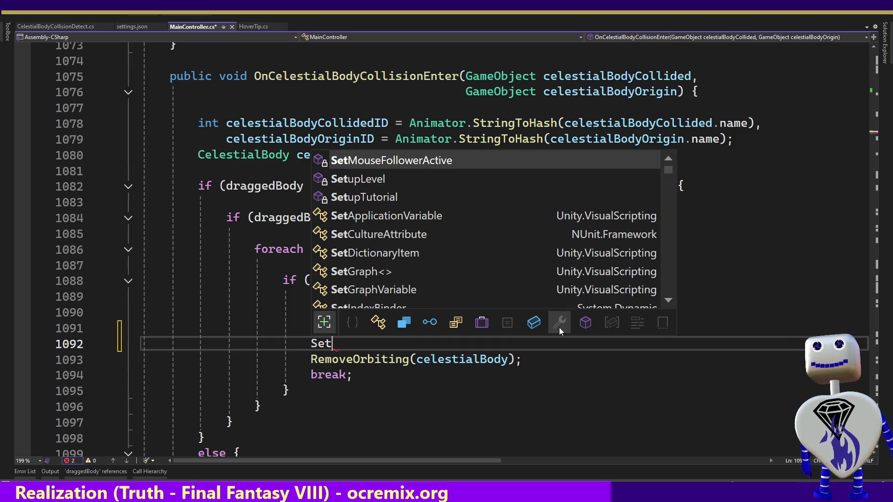
key(Tab)
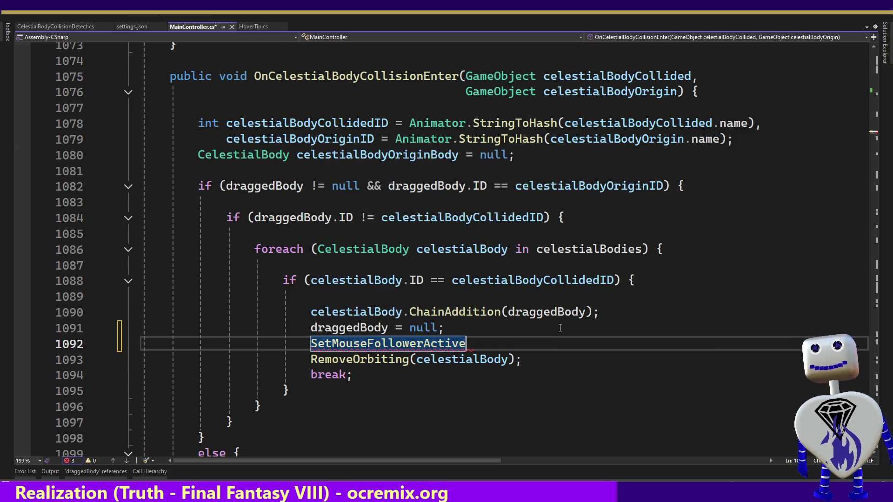
text((tr)
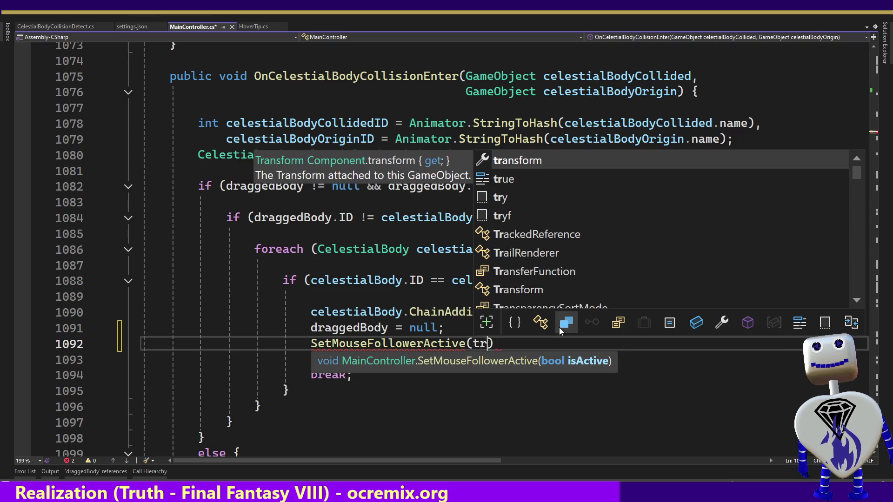
key(Tab)
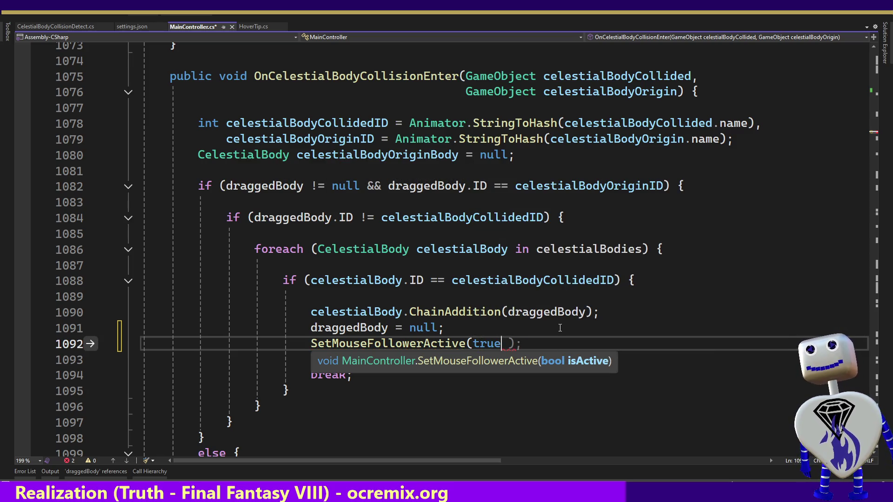
key(Escape)
text()')
key(BackSpace)
text(;)
key(ctrl+s)
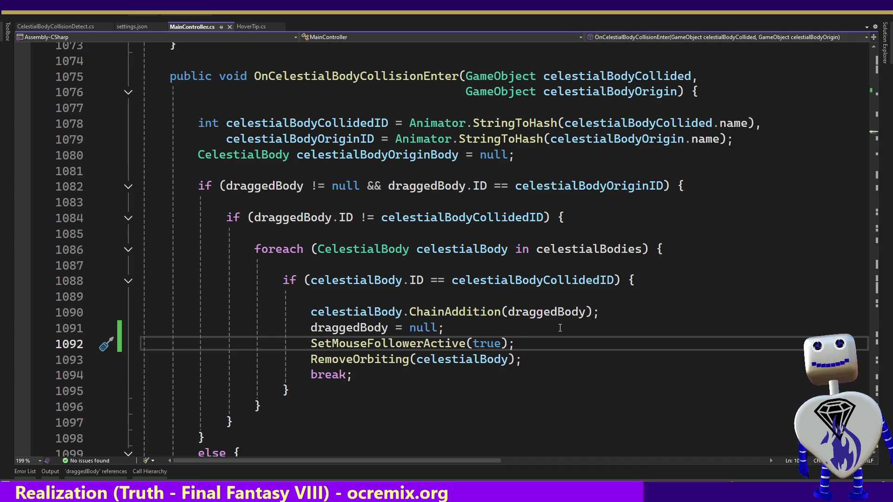
key(alt+Tab)
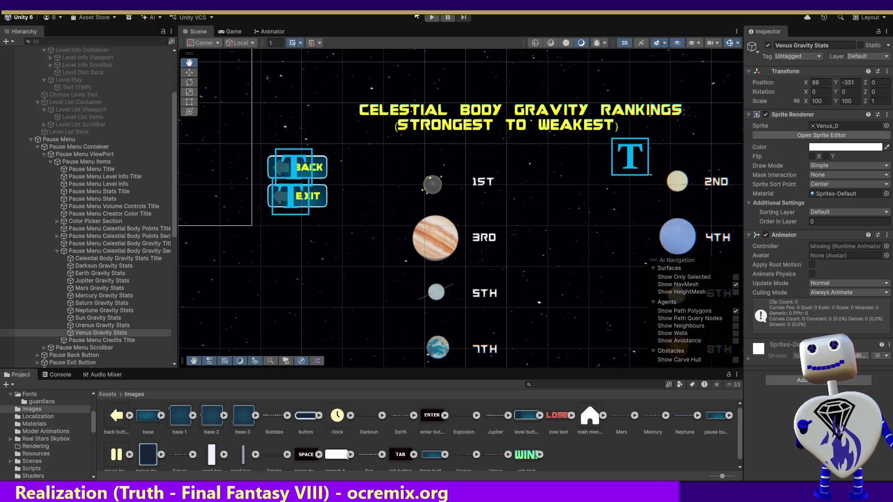
Enter play mode and launch the Skill Challenge level from the game's menu.
click(431, 17)
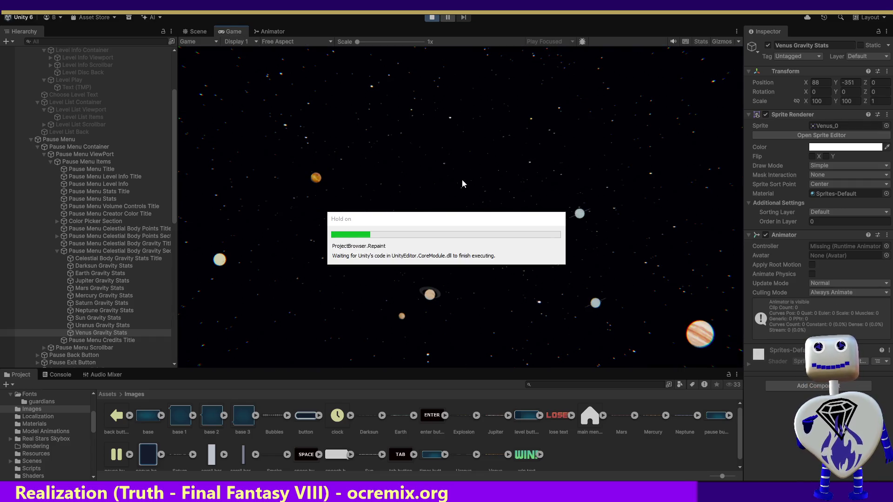
click(462, 180)
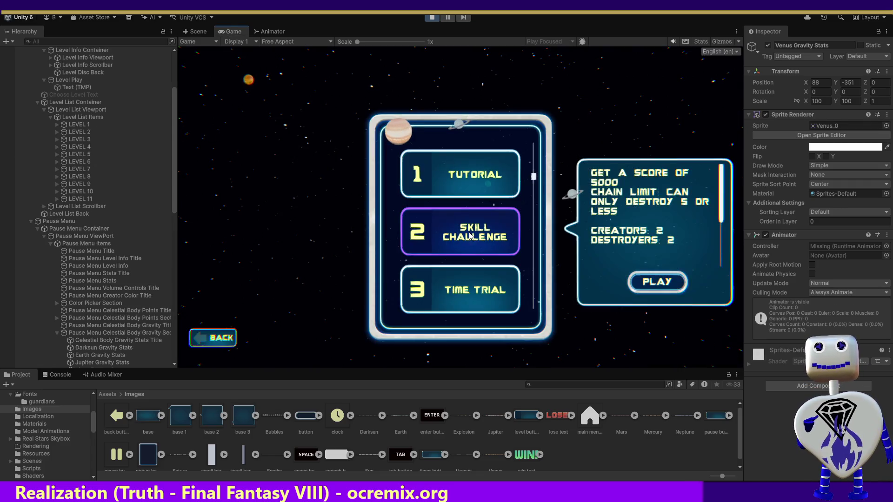
click(657, 283)
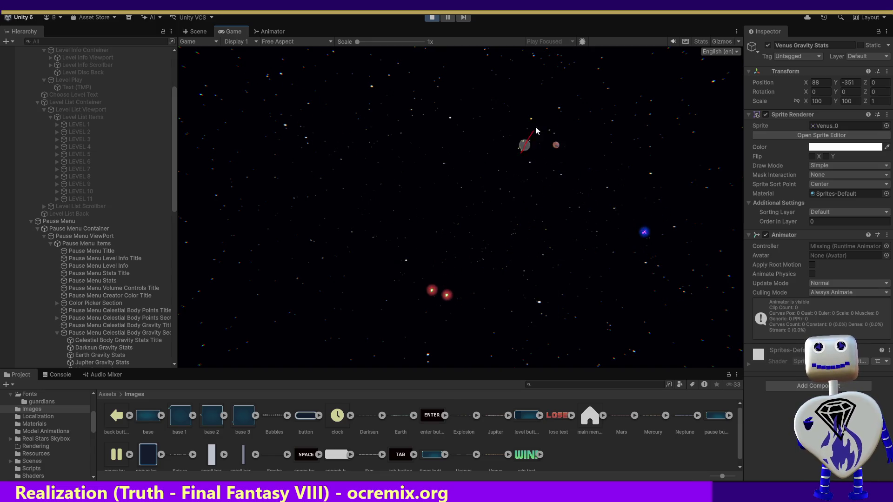
Fling planets into the right-hand cluster, crashing the x.6 planet for a 907-point chain.
drag(524, 145, 507, 147)
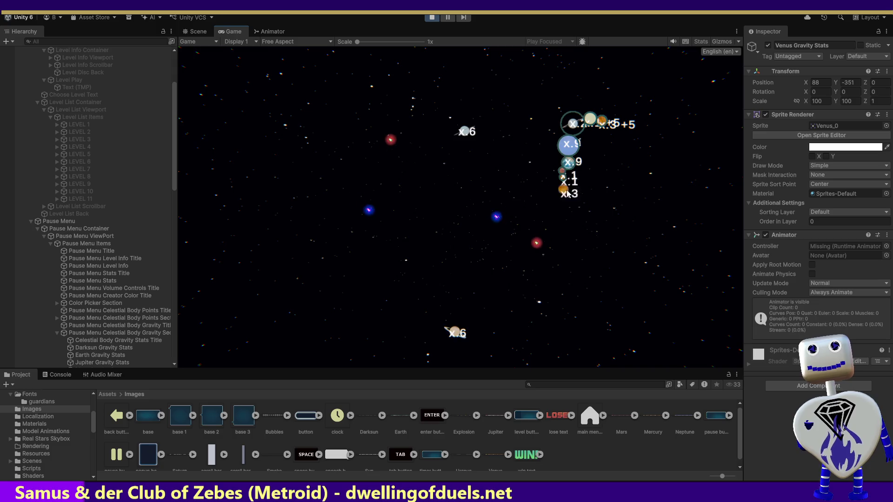
mouse_move(472, 136)
mouse_down()
mouse_move(489, 223)
mouse_move(536, 217)
mouse_move(567, 198)
mouse_up()
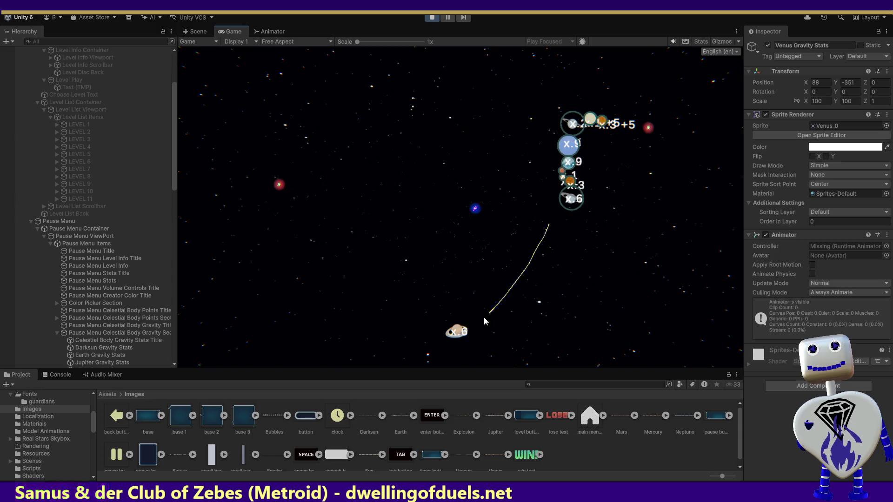
mouse_move(458, 336)
mouse_down()
mouse_move(569, 232)
mouse_move(570, 205)
mouse_up()
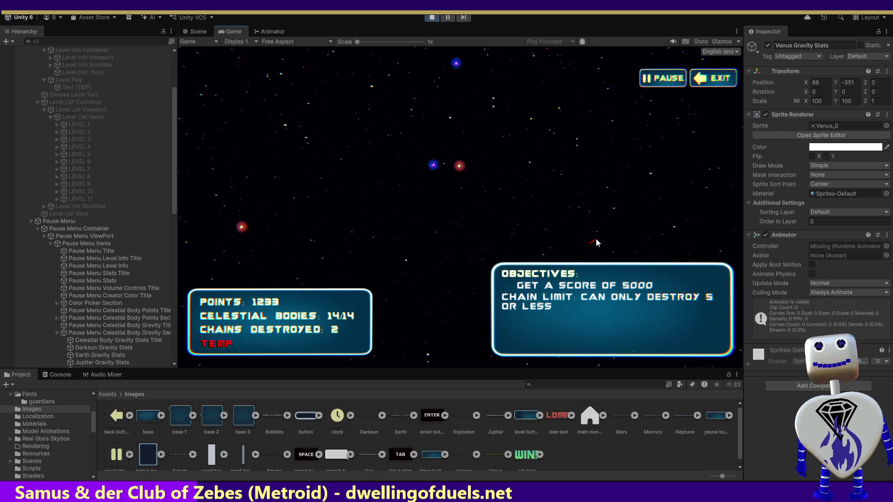
Pause to view the stats, resume, then exit Skill Challenge to level select.
click(657, 84)
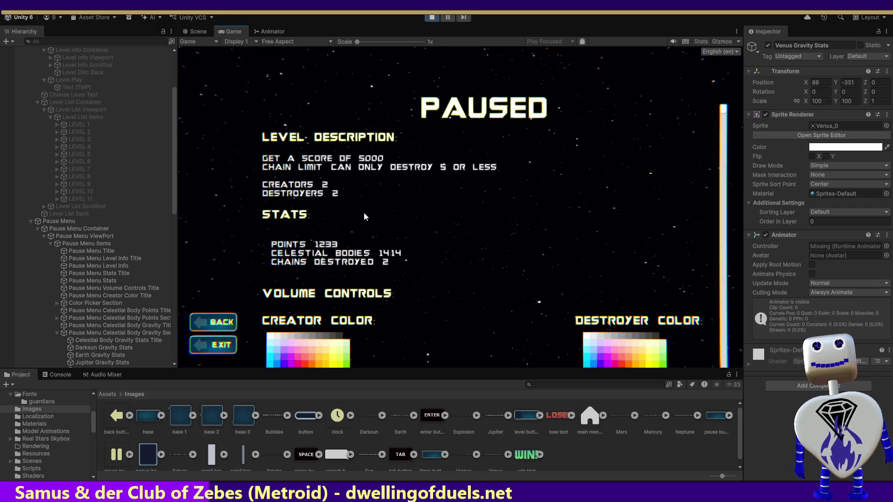
click(226, 328)
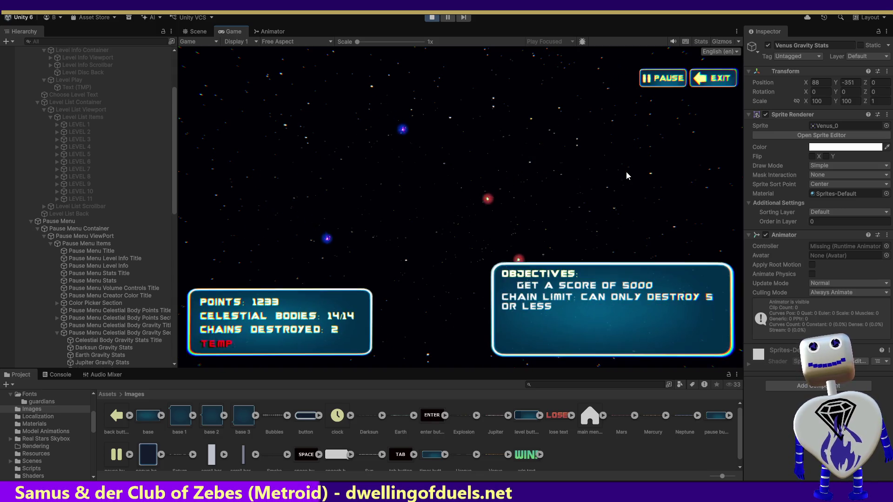
click(718, 80)
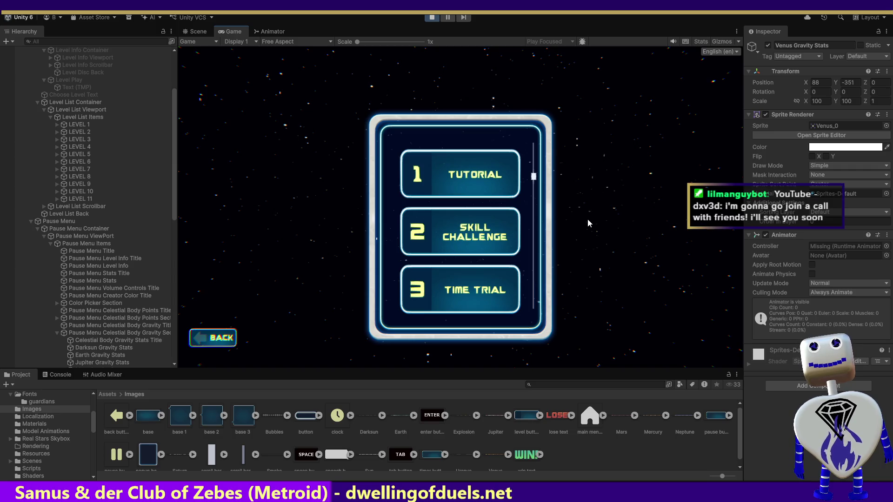
Start Skill Challenge again, test the trailing mouse follower, then stop play mode with Ctrl+P.
click(501, 233)
click(640, 276)
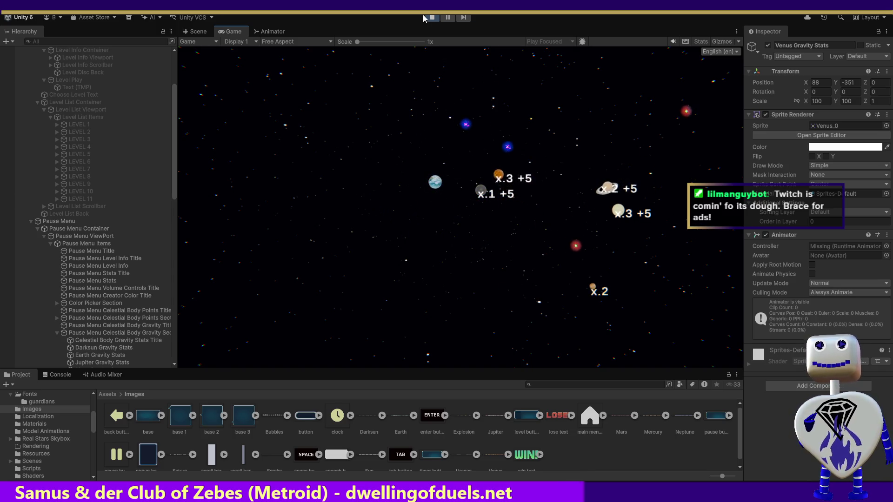
key(ctrl+p)
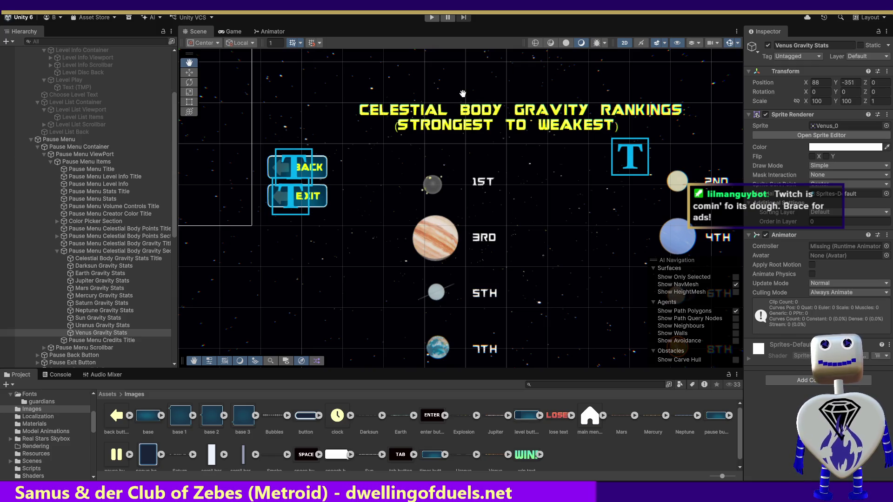
Inspect SetMouseFollowerActive's isActive check and position update, then scroll up to the follower fields.
key(alt+Tab)
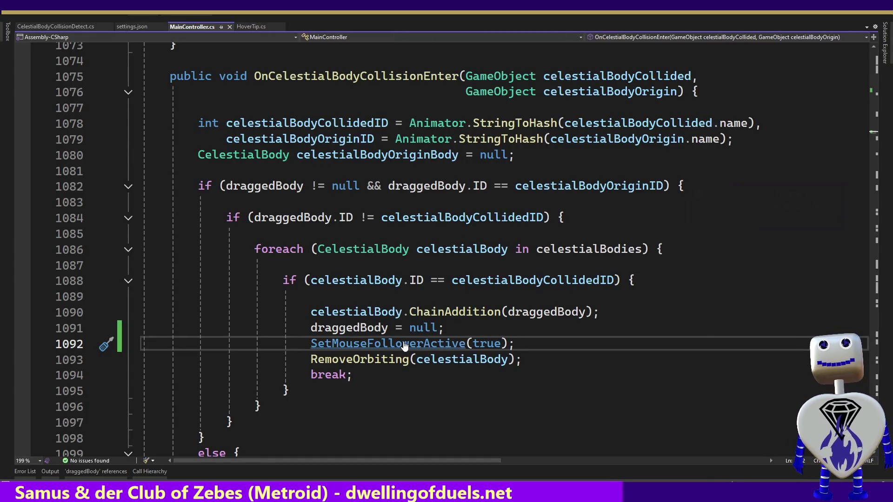
ctrl+click(366, 343)
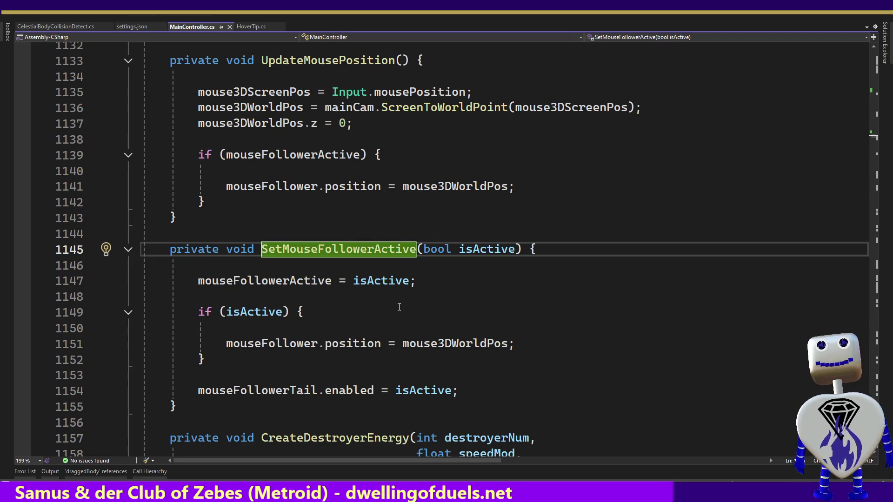
click(247, 312)
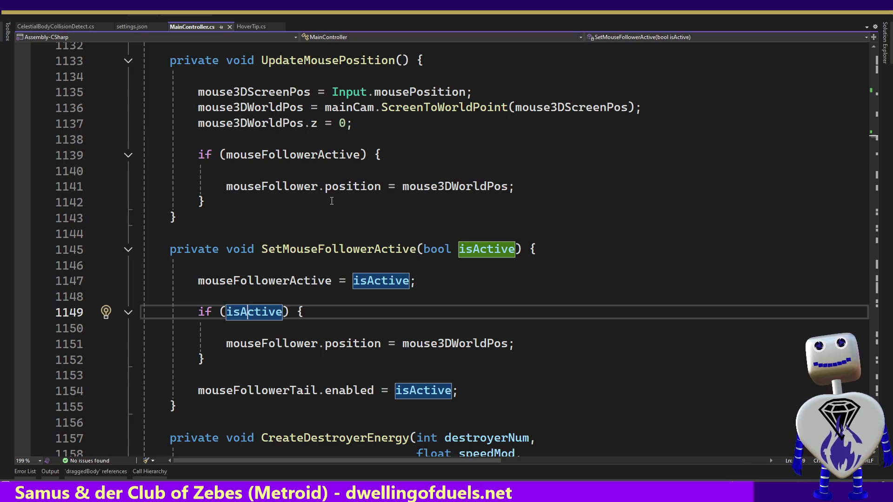
mouse_move(350, 187)
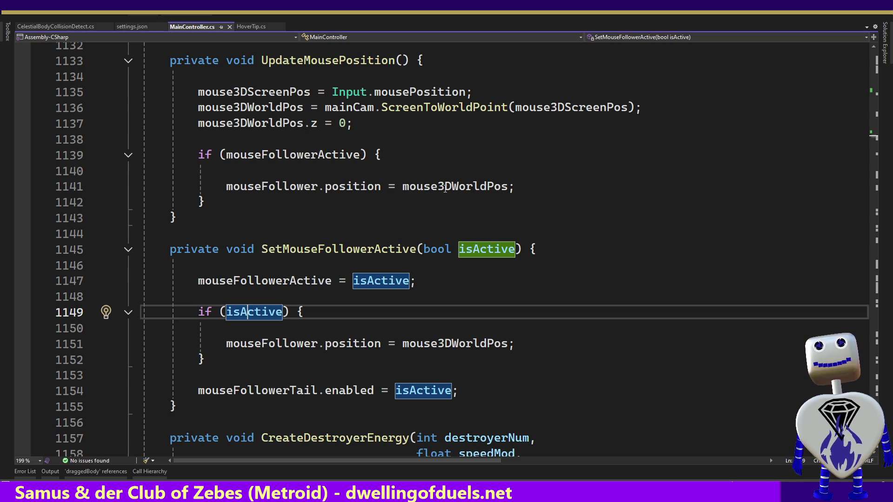
click(573, 187)
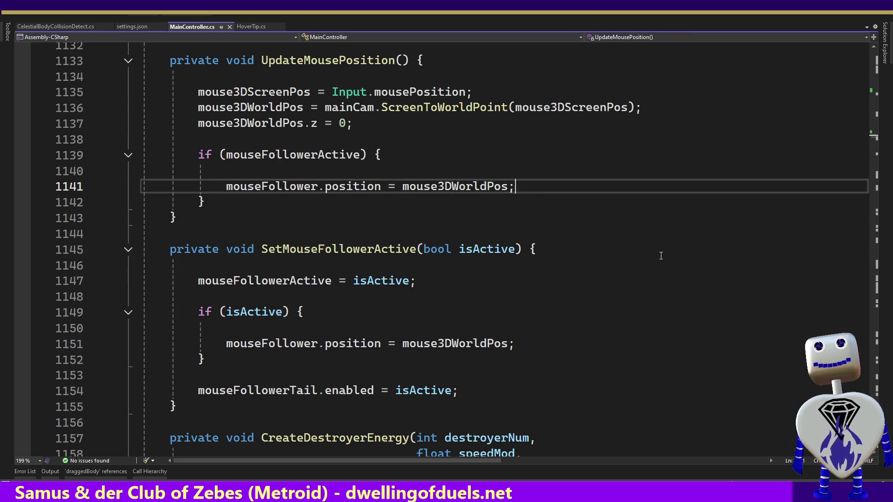
mouse_move(876, 138)
mouse_down()
mouse_move(875, 59)
mouse_move(869, 76)
mouse_up()
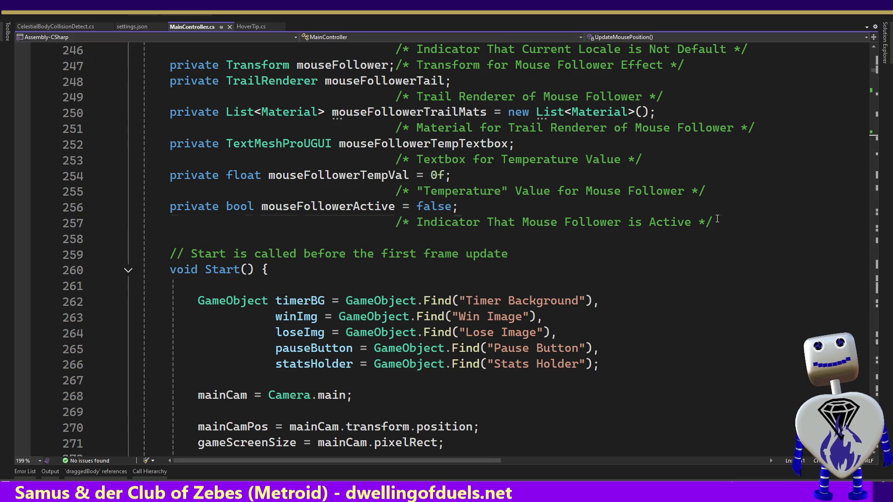
Declare a new private DateTime field below mouseFollowerActive, accepting the suggested mouseFollowerTime name.
click(718, 222)
key(Return)
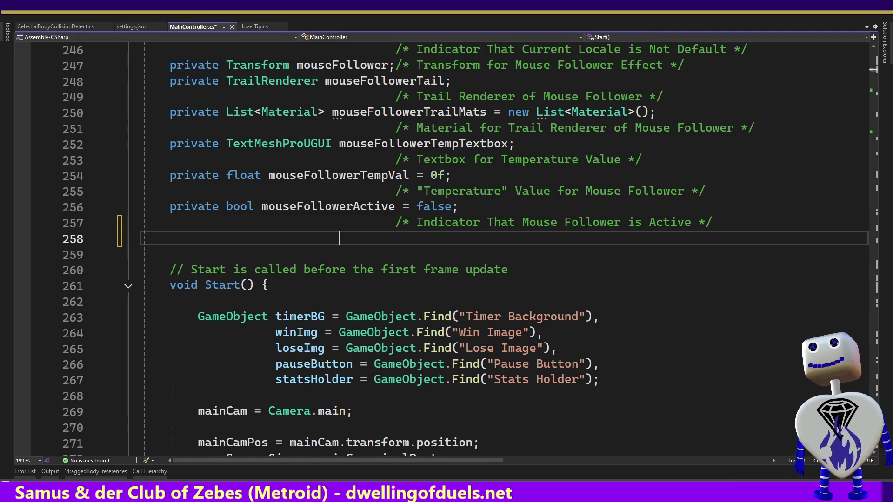
text(PRVIATE)
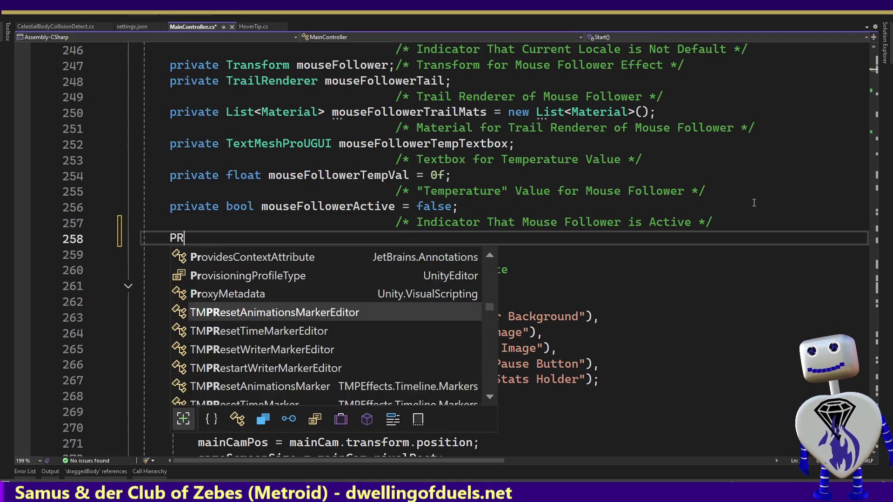
key(Escape)
key(BackSpace)
key(BackSpace)
key(BackSpace)
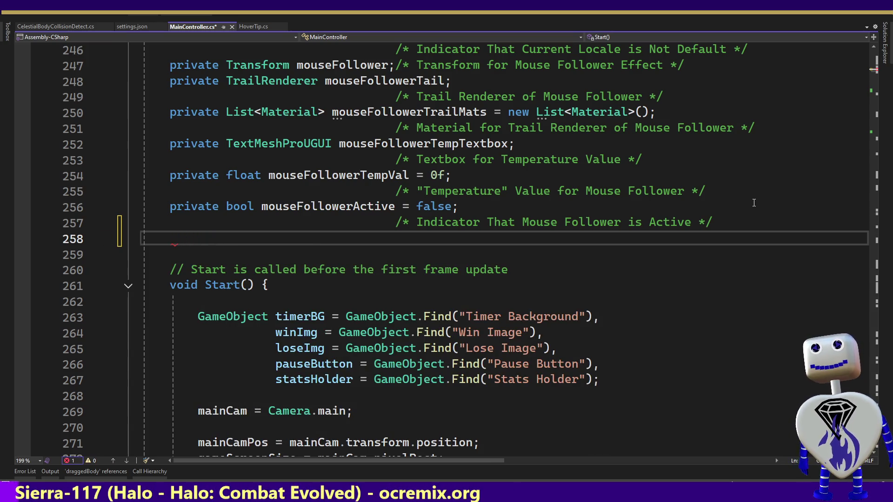
text(priov)
key(BackSpace)
key(BackSpace)
text(v)
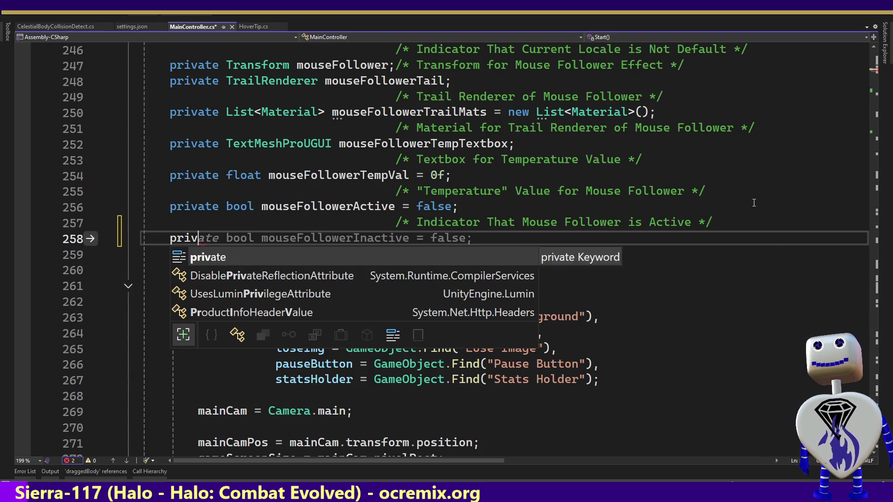
key(Tab)
text(S)
key(BackSpace)
text(DAte)
key(BackSpace)
key(BackSpace)
key(BackSpace)
text(ate)
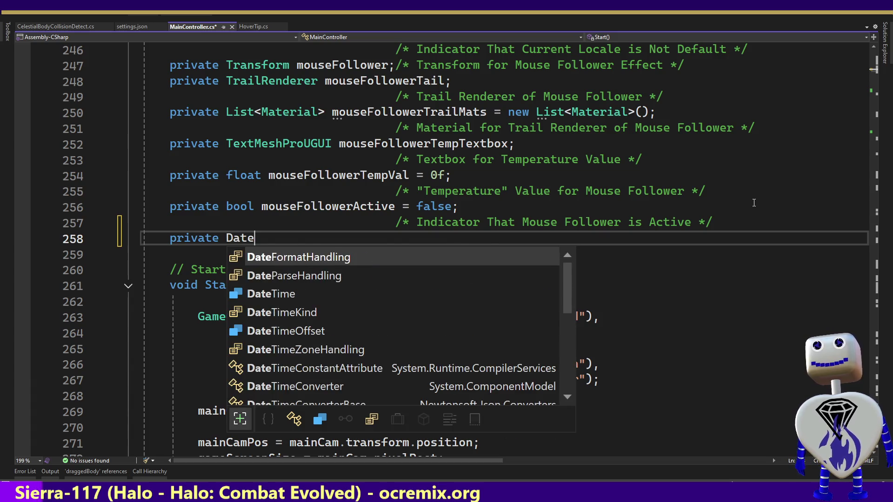
text(T)
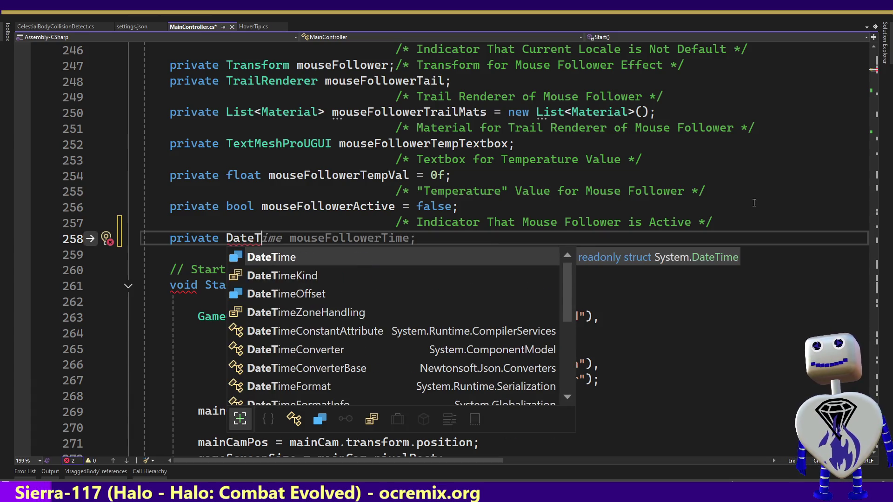
key(Tab)
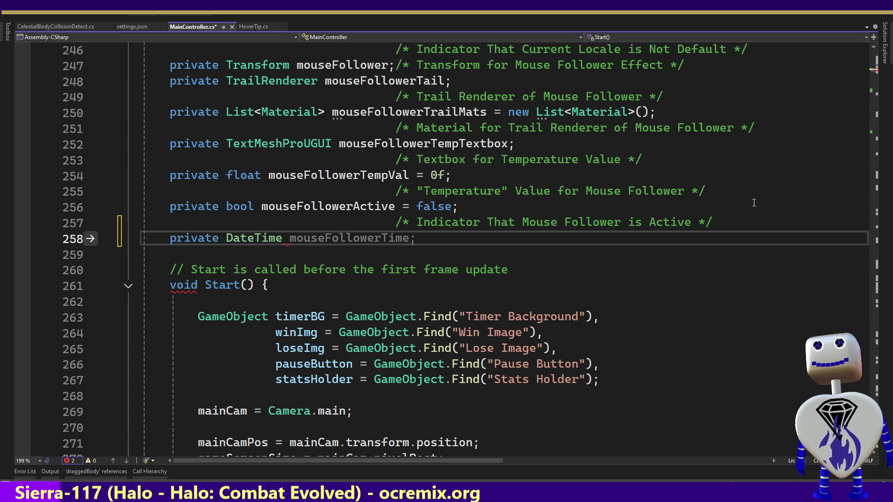
key(Tab)
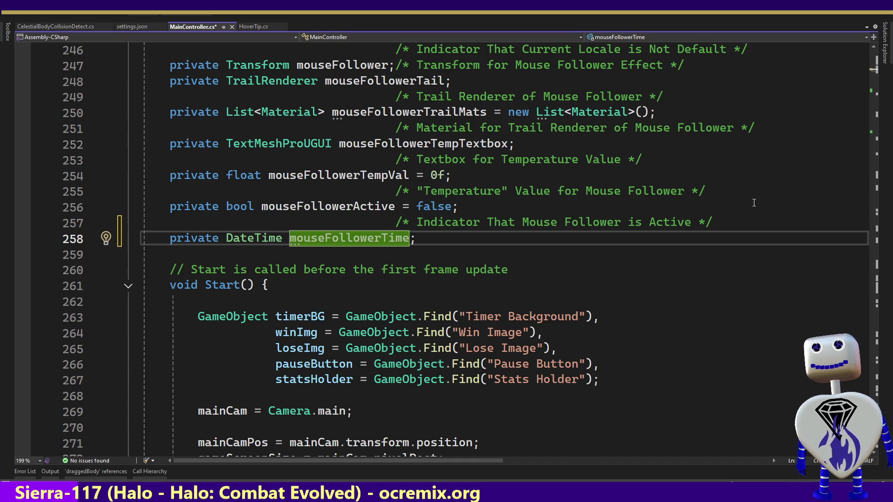
Rename the field to mouseFollowerStartDelayTime and initialise it to DateTime.MinValue.
key(ctrl+r)
key(ctrl+r)
text(Delay)
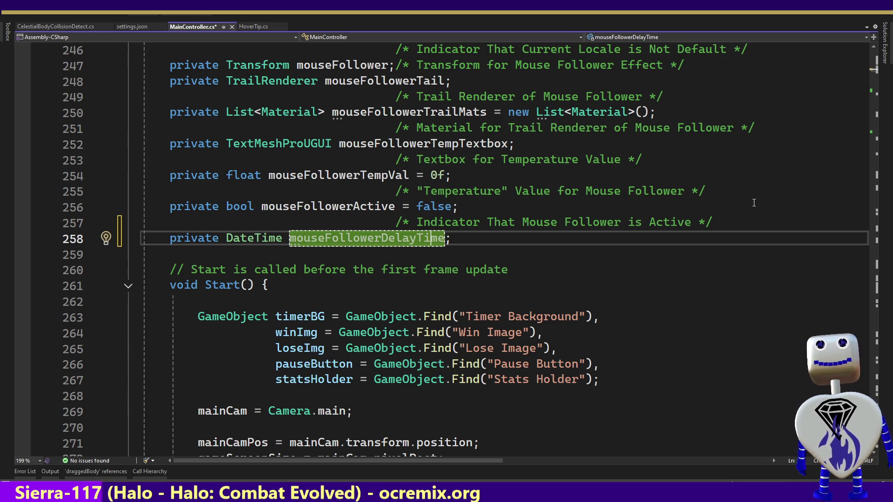
text(Start)
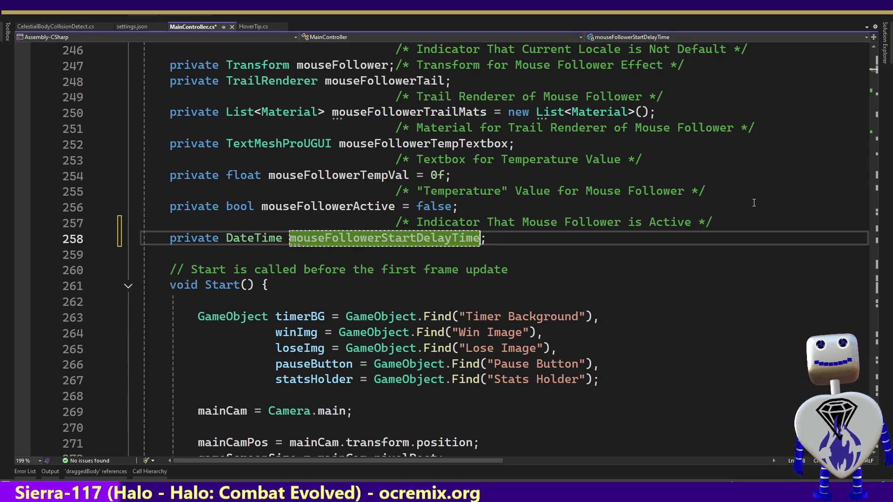
key(Return)
text(= )
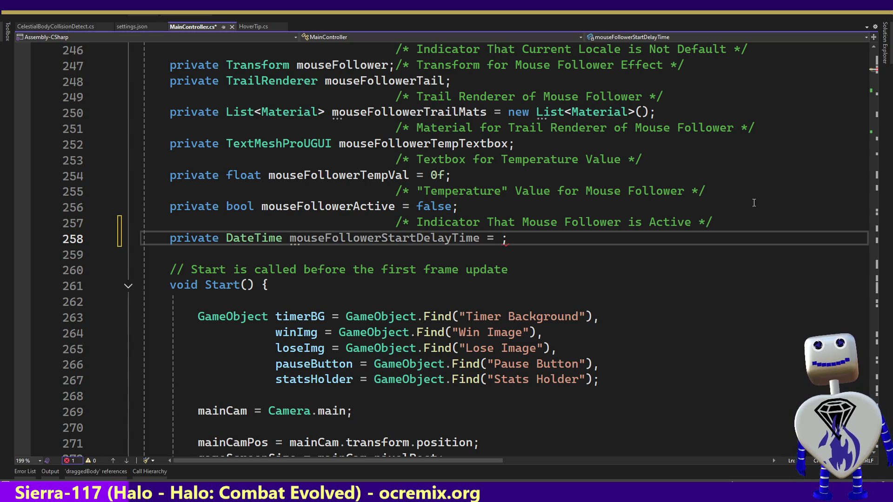
text(D)
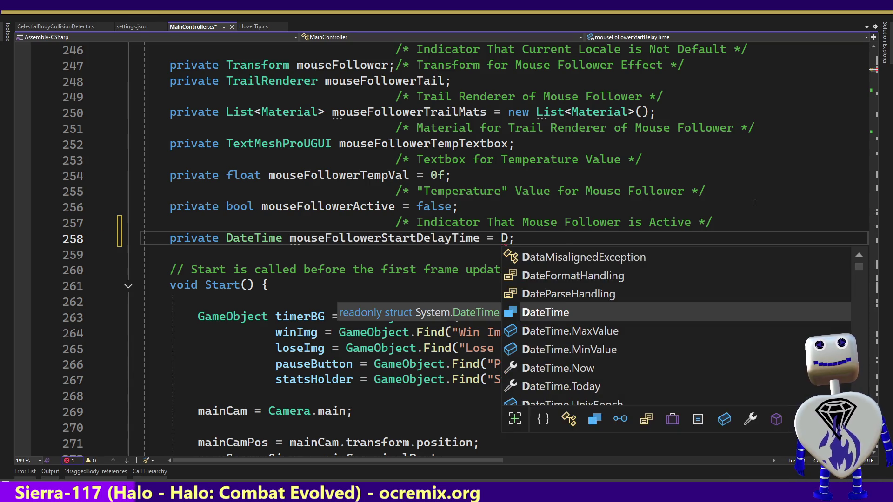
key(Tab)
text(.)
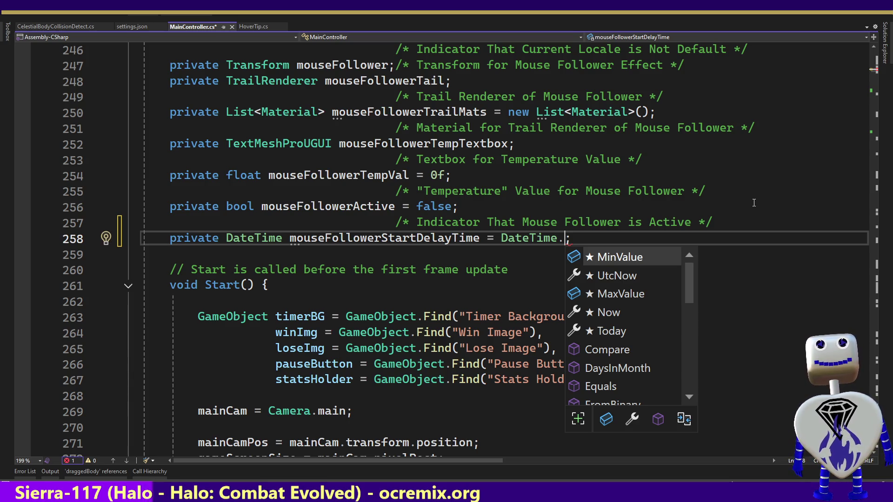
key(Tab)
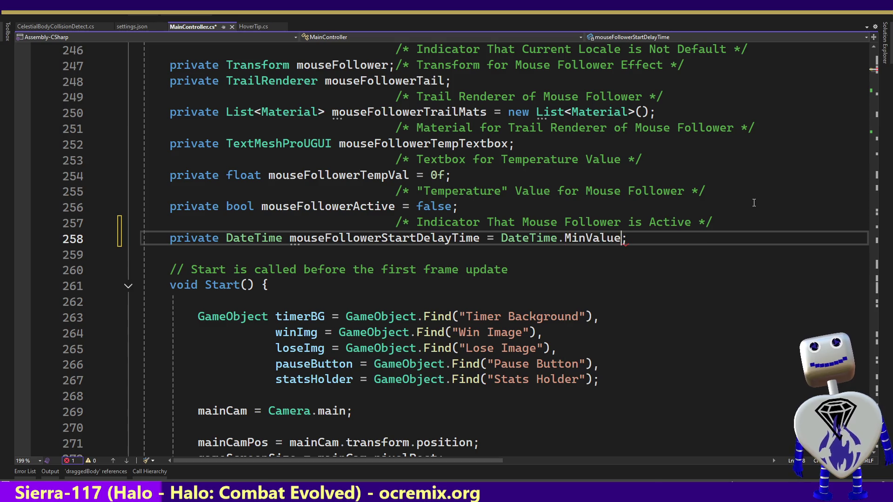
key(End)
key(Return)
key(Tab)
key(Tab)
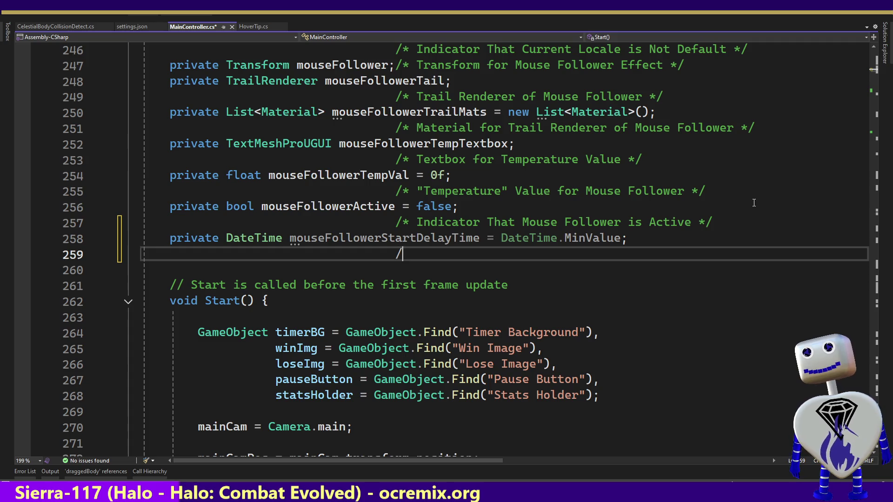
Add a /* Delay */ comment on line 259 and insert 'Effect' into the DateTime field's name, making mouseFollowerEffectStartDelayTime.
text(* */)
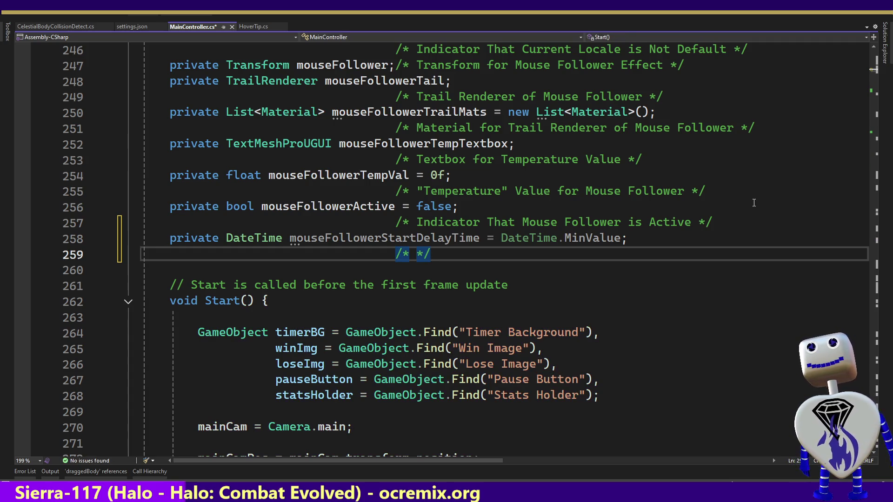
key(Left)
key(Left)
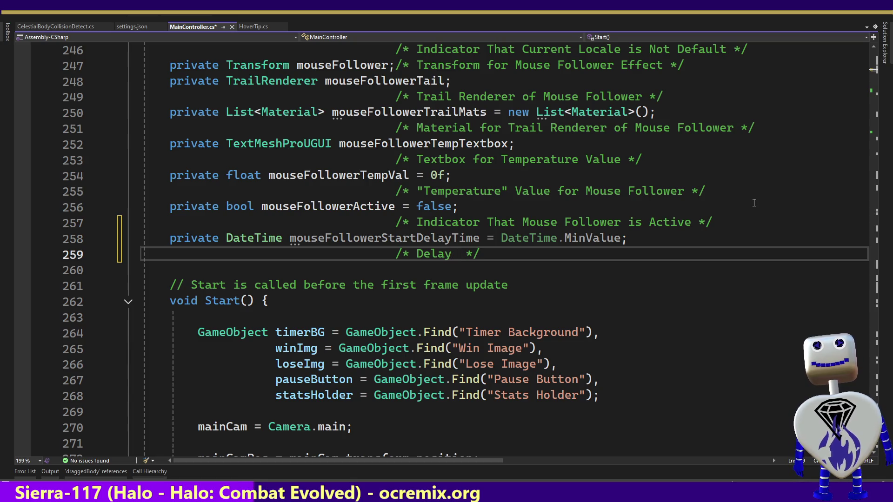
key(Up)
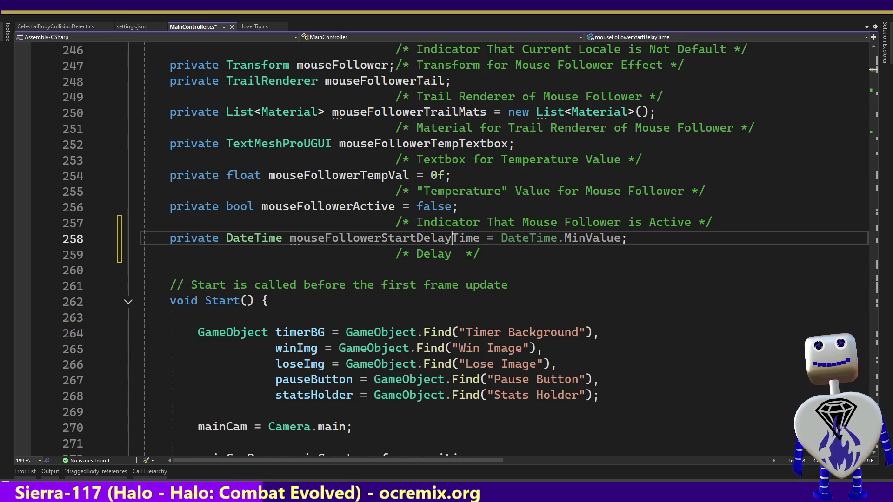
key(Left)
key(Left)
key(Left)
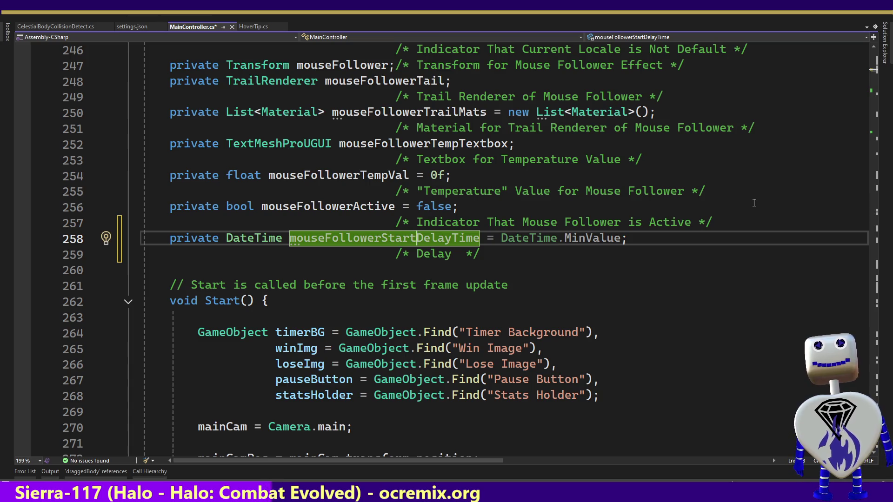
text(Effect)
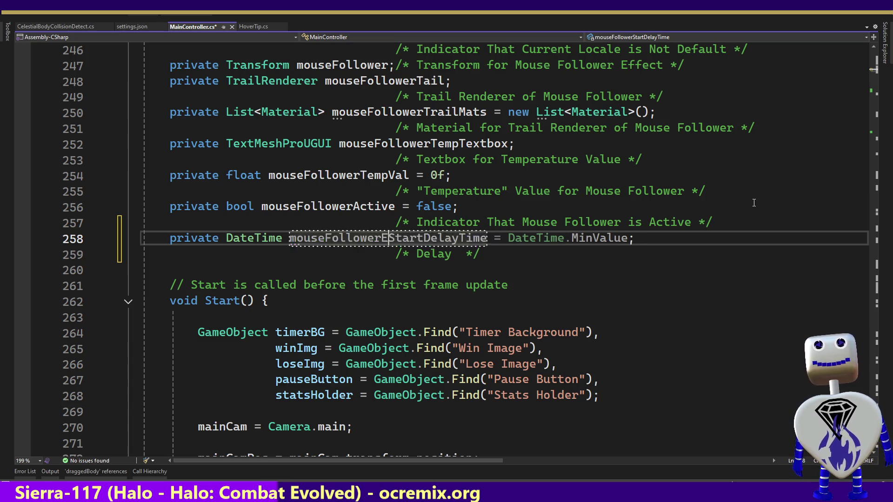